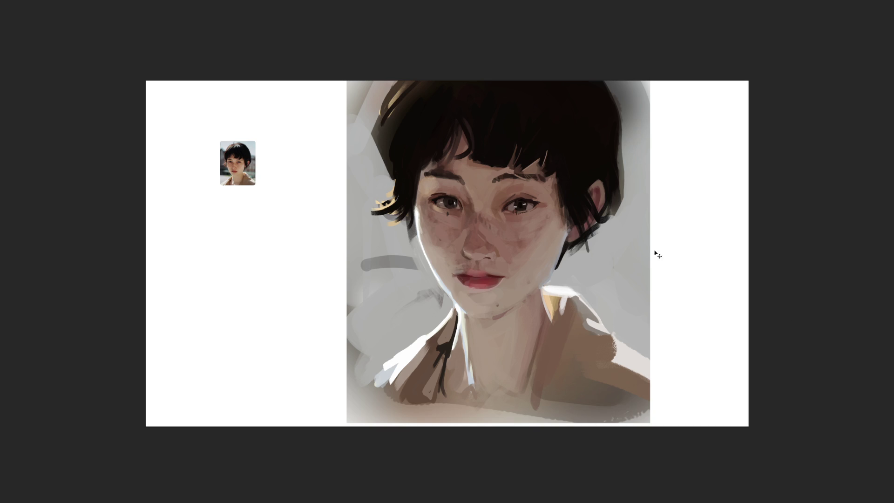
Shrink the painted portrait layer by dragging its handle down to thumbnail size beside the photo
key("ctrl+t")
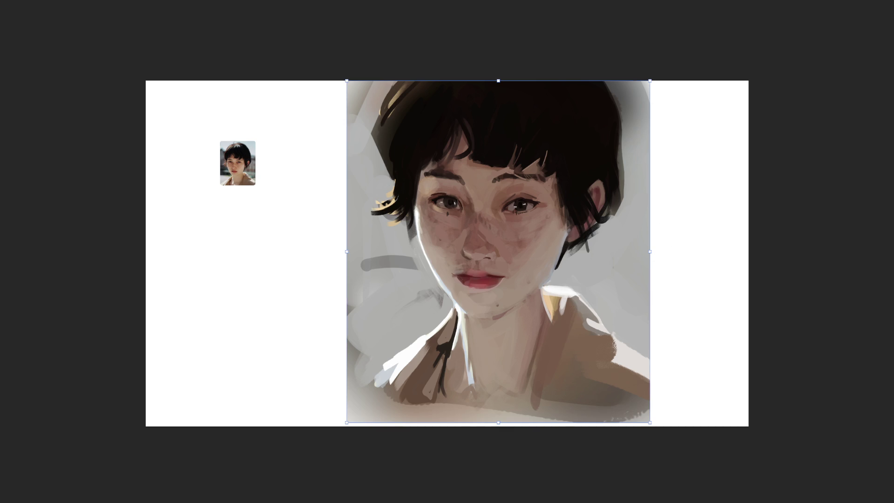
key("Return")
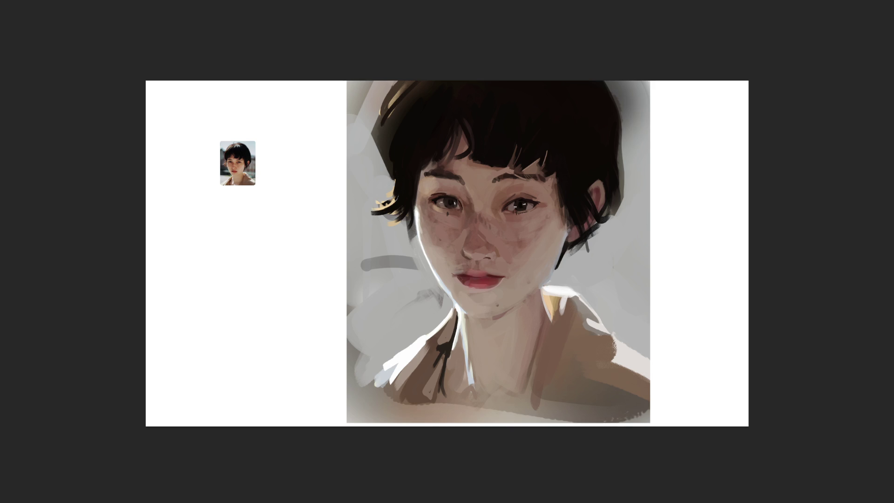
left_click(646, 258)
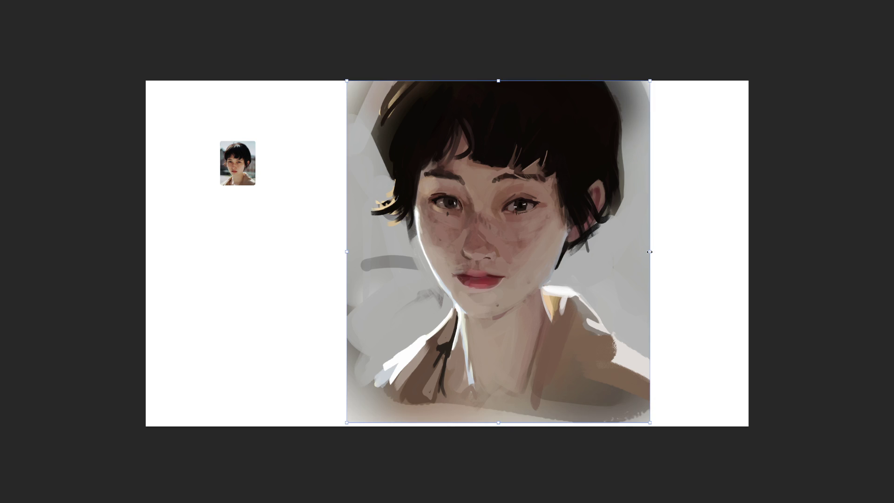
left_click(768, 306)
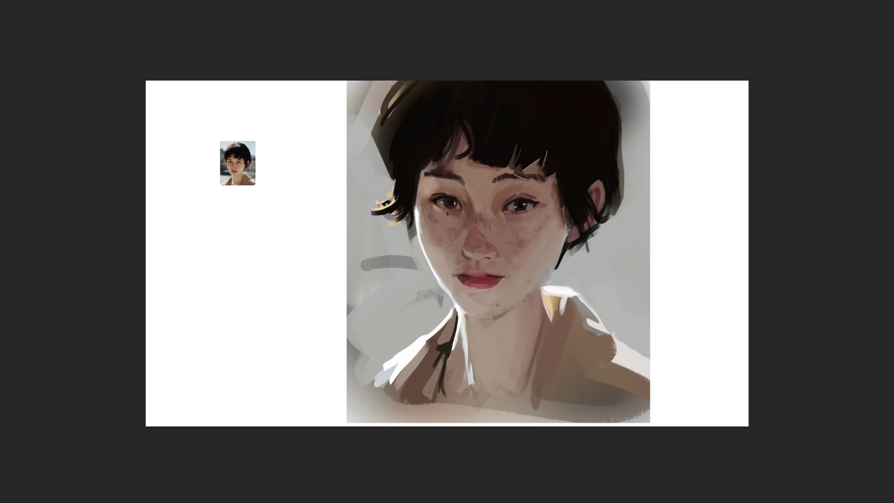
left_click(648, 279)
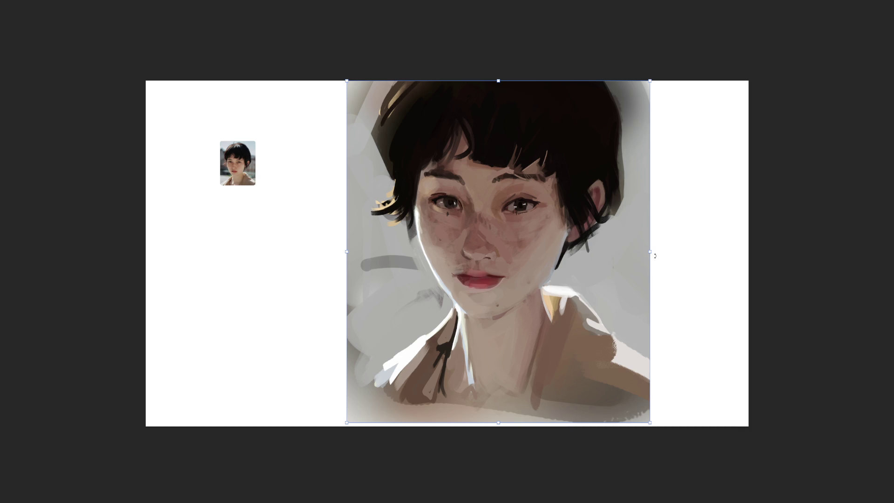
mouse_move(650, 251)
left_mouse_down()
mouse_move(488, 257)
mouse_move(363, 204)
mouse_move(363, 190)
mouse_move(290, 185)
mouse_move(287, 163)
left_mouse_up()
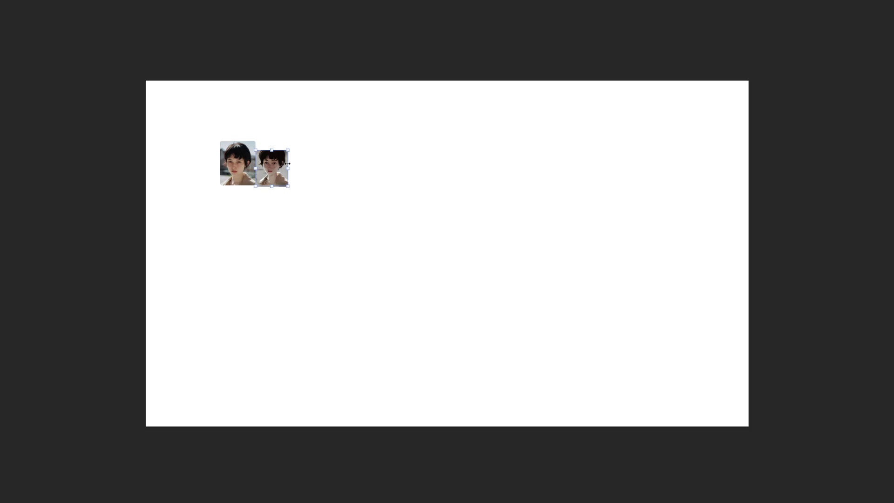
Undo the stray moves, then resize the painting so it rests at the canvas's bottom-left edge
left_click_drag(287, 163, 295, 169)
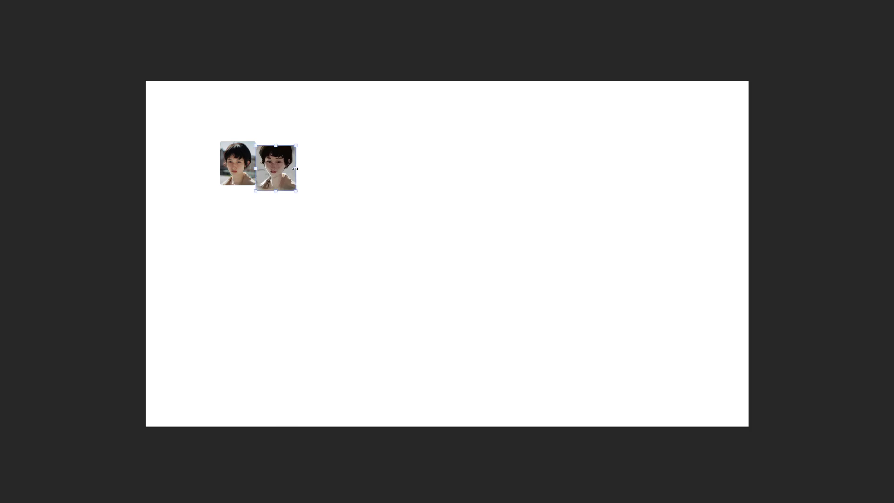
key("ctrl+z")
key("ctrl+z")
key("ctrl+z")
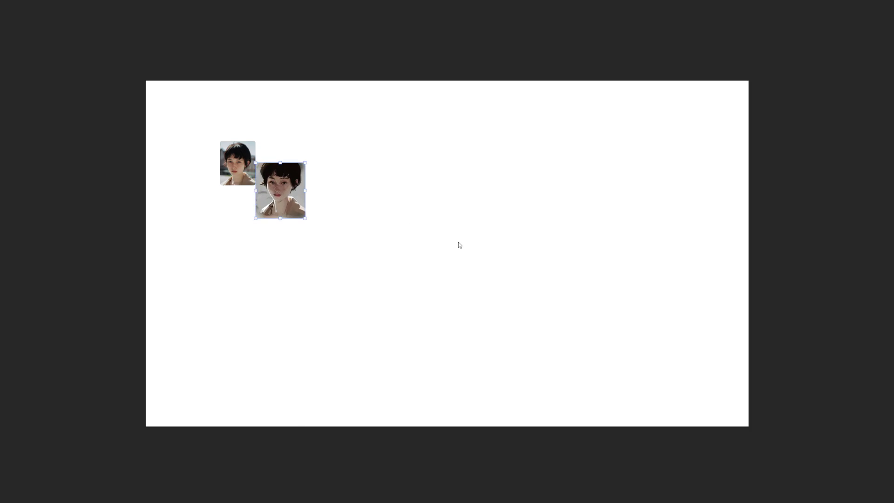
key("ctrl+z")
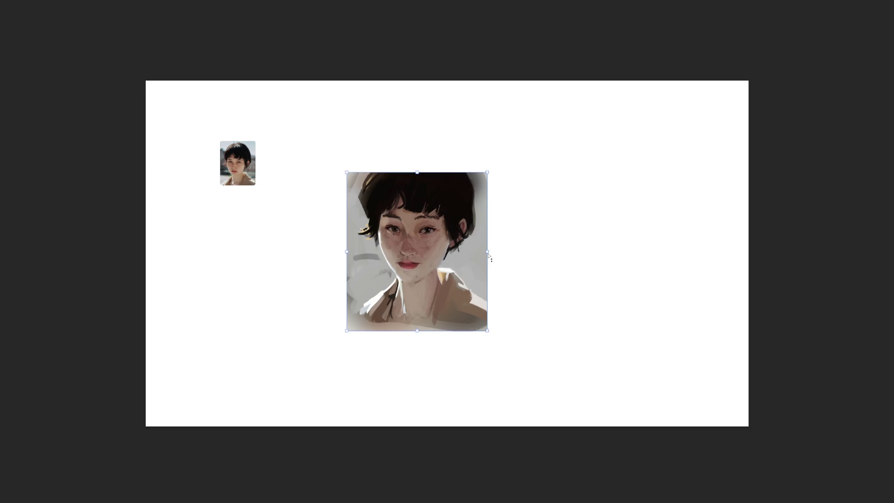
left_click_drag(472, 258, 260, 341)
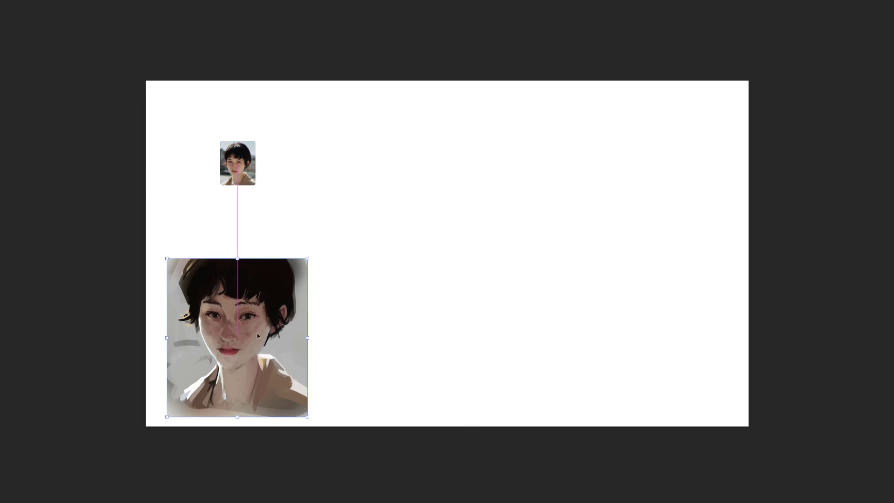
key("ctrl+z")
key("ctrl+z")
key("ctrl+z")
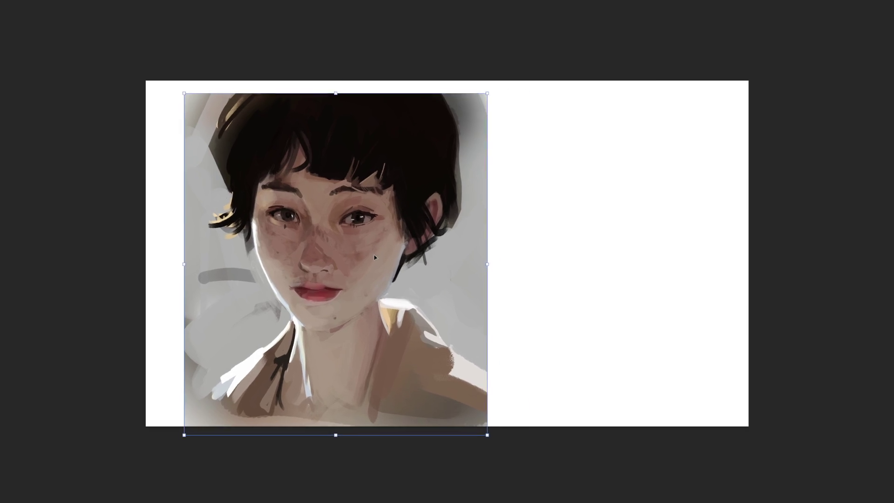
key("ctrl+z")
key("ctrl+z")
key("ctrl+z")
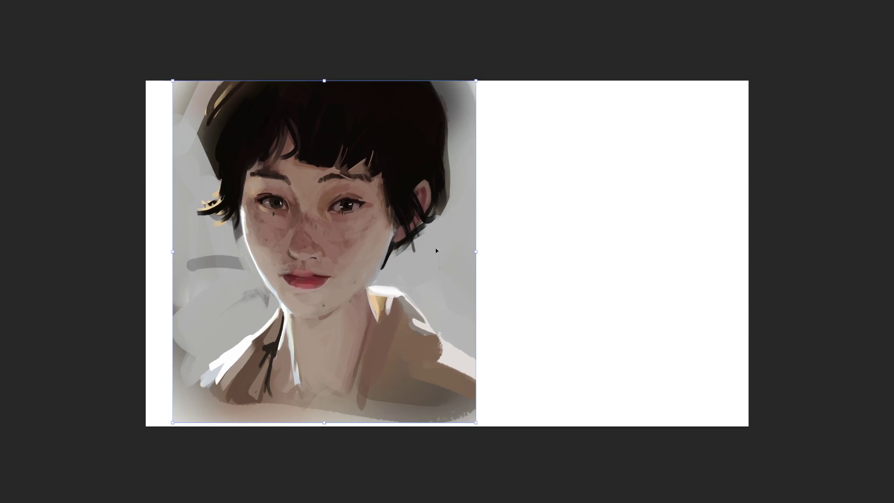
left_click_drag(413, 254, 397, 254)
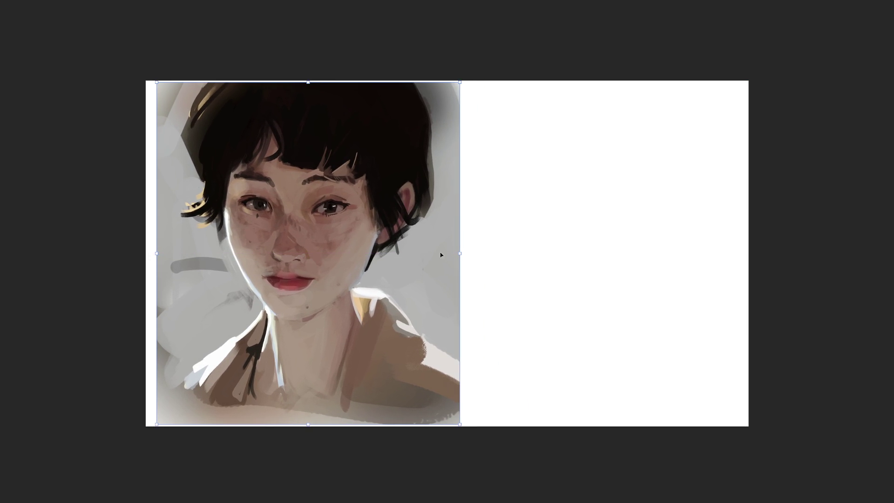
left_click_drag(460, 253, 371, 253)
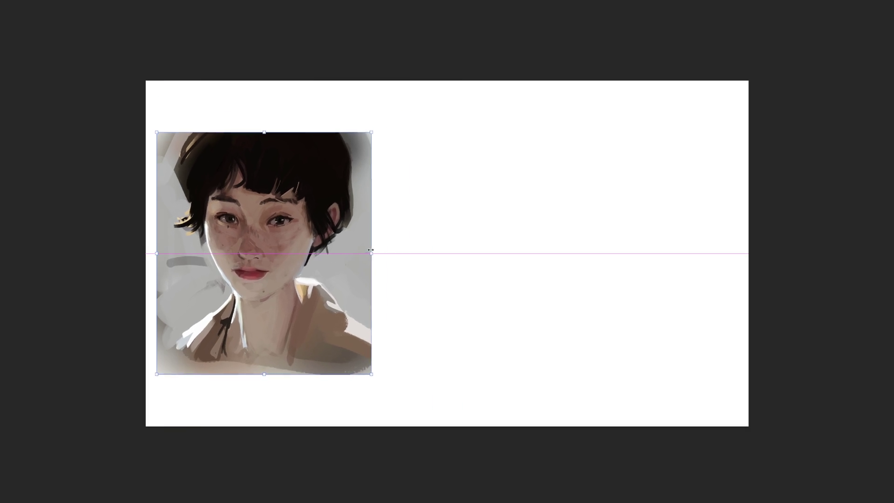
mouse_move(321, 230)
left_mouse_down()
mouse_move(322, 282)
mouse_move(314, 280)
left_mouse_up()
key("b")
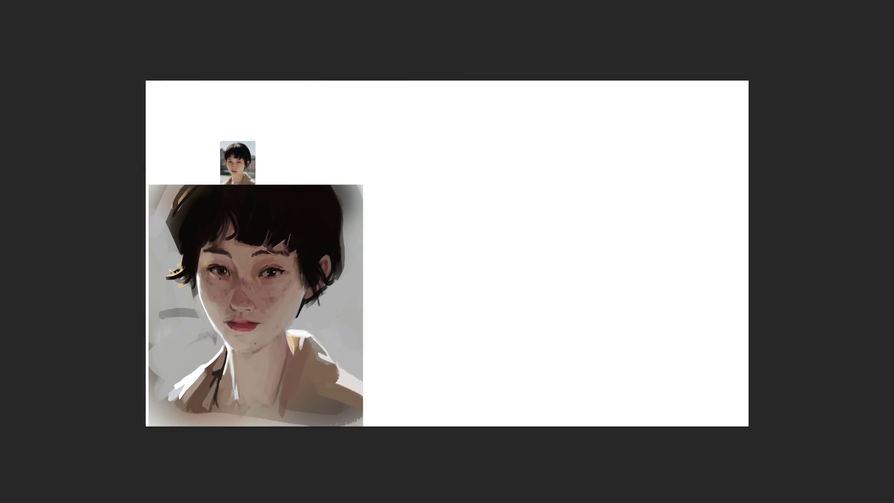
Move the small reference photo up and left, just above the painting, and zoom in
key("v")
left_click(252, 161)
left_click_drag(245, 156, 228, 143)
left_click(698, 207)
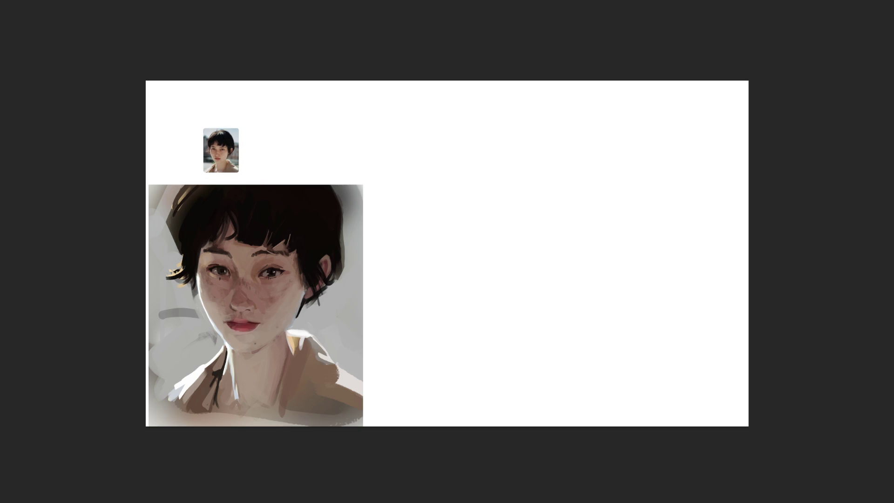
key("ctrl+plus")
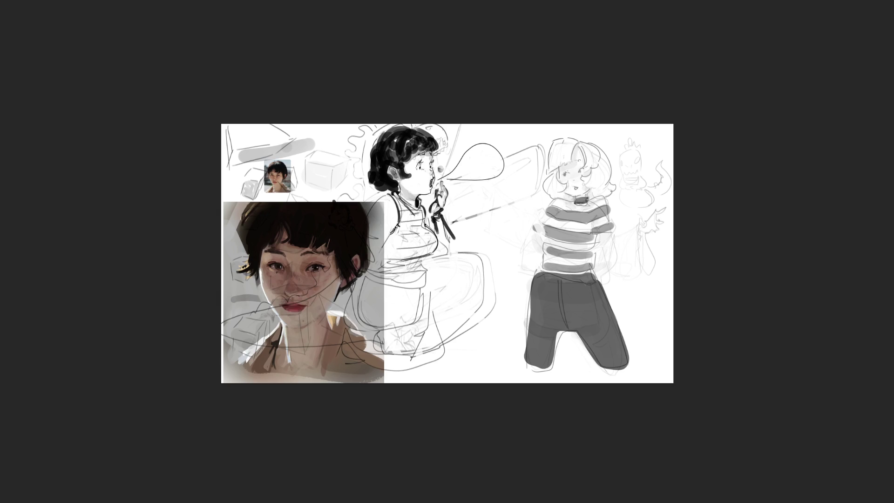
Crop outward to extend the canvas on its right side
key("c")
left_click_drag(676, 253, 713, 259)
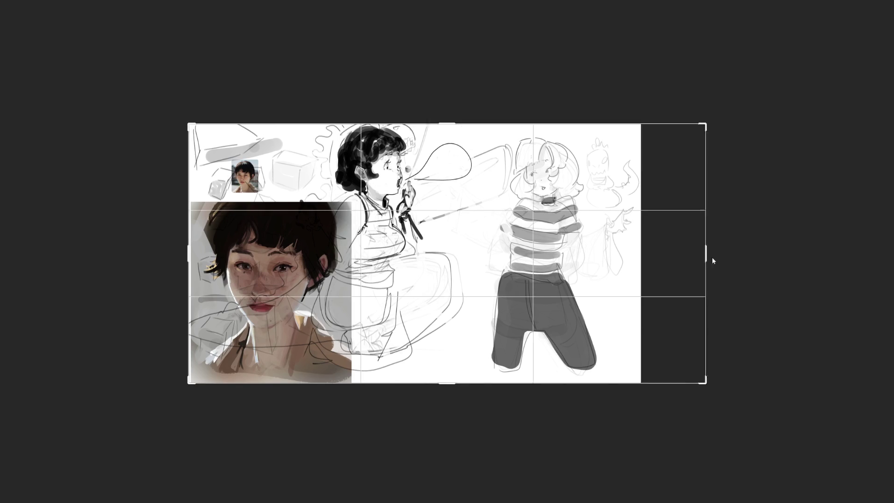
key("Return")
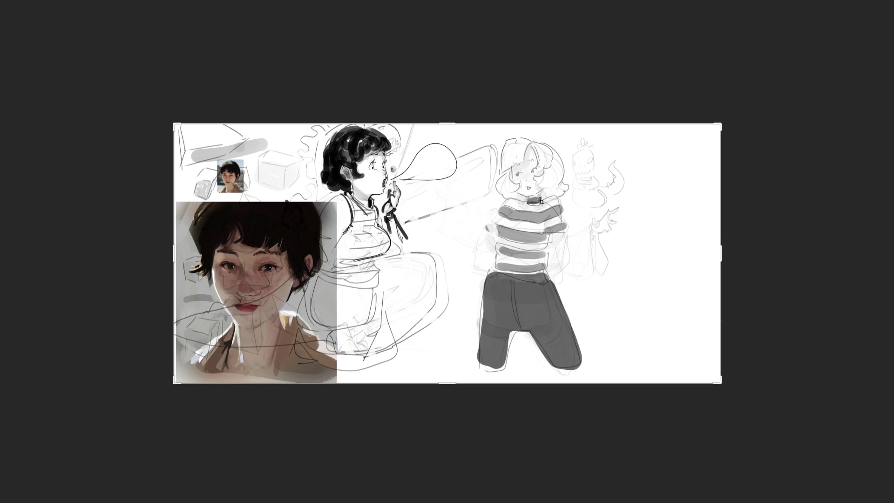
Free-transform the sketch layer and shift the character sketches to the right
key("ctrl+t")
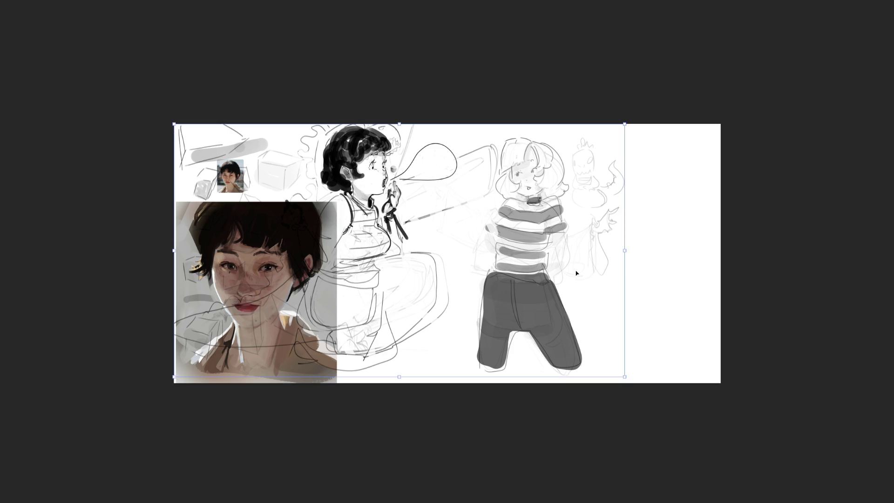
left_click_drag(512, 254, 647, 250)
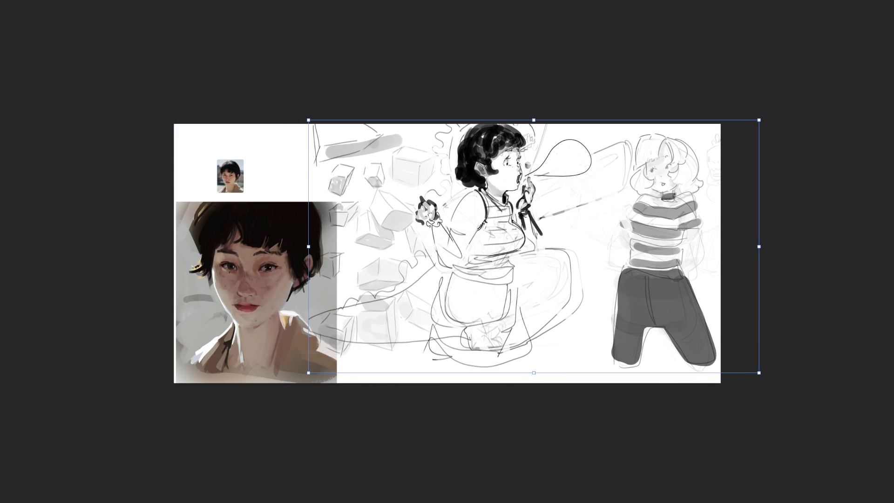
key("Return")
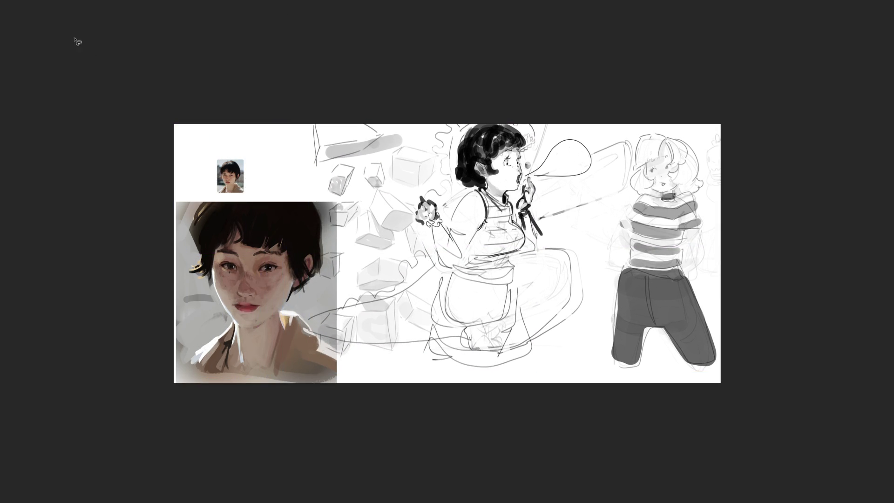
Lasso and delete the cube studies, then invert the selection and move the character sketches left
mouse_move(279, 127)
left_mouse_down()
mouse_move(443, 132)
mouse_move(451, 191)
mouse_move(408, 205)
mouse_move(430, 284)
mouse_move(132, 226)
mouse_move(156, 105)
left_mouse_up()
key("Delete")
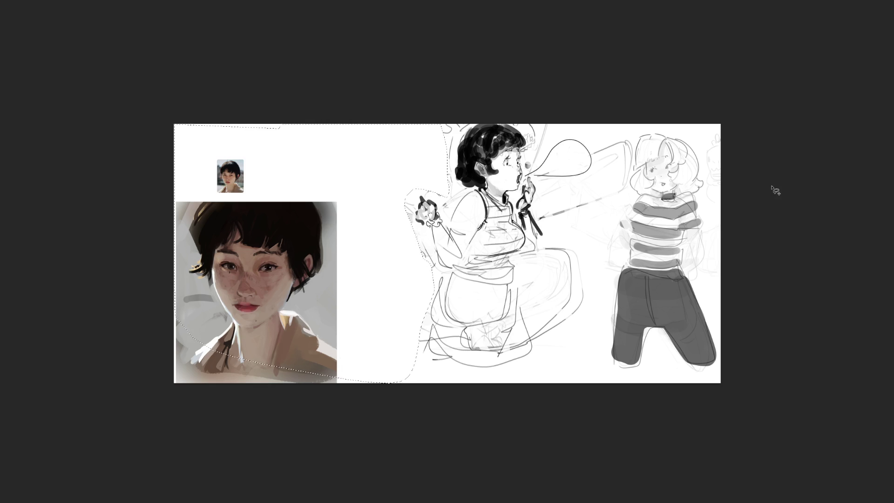
key("ctrl+shift+i")
key("ctrl+t")
left_click_drag(512, 210, 461, 209)
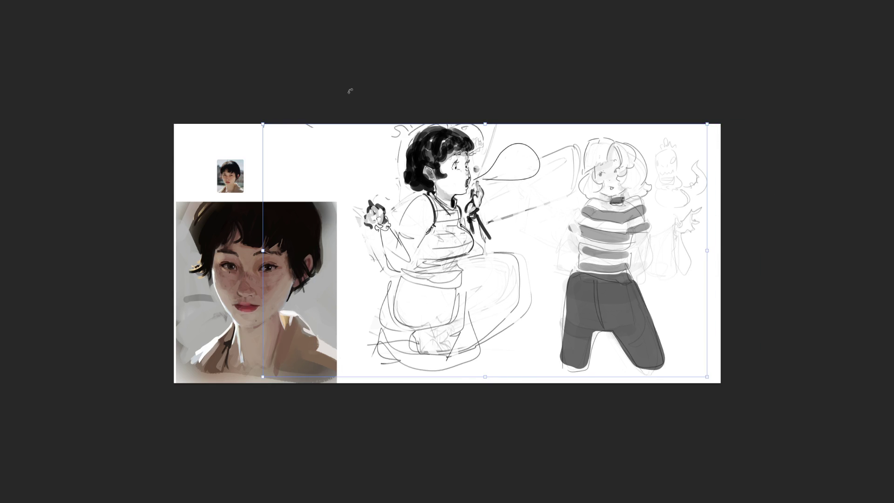
key("Return")
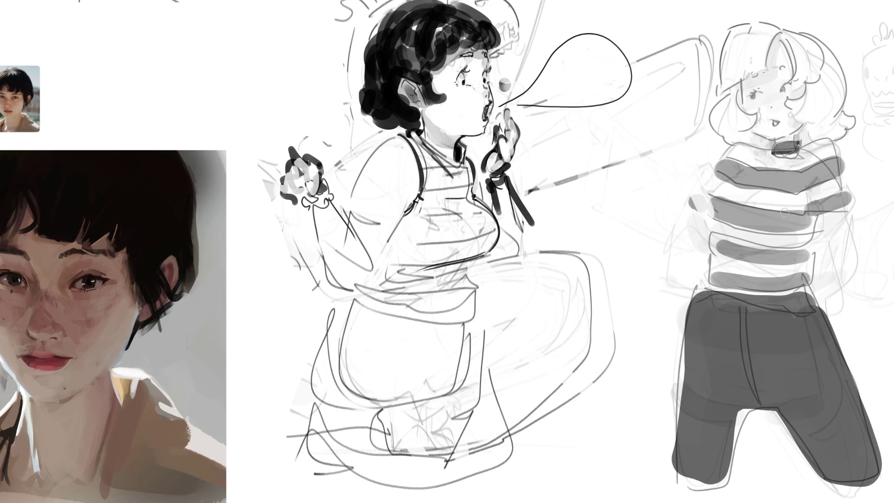
After undoing test marks near the girl's ear and eye, erase-fade the right figure's shirt stripes and trousers
left_click_drag(403, 79, 393, 99)
key("ctrl+z")
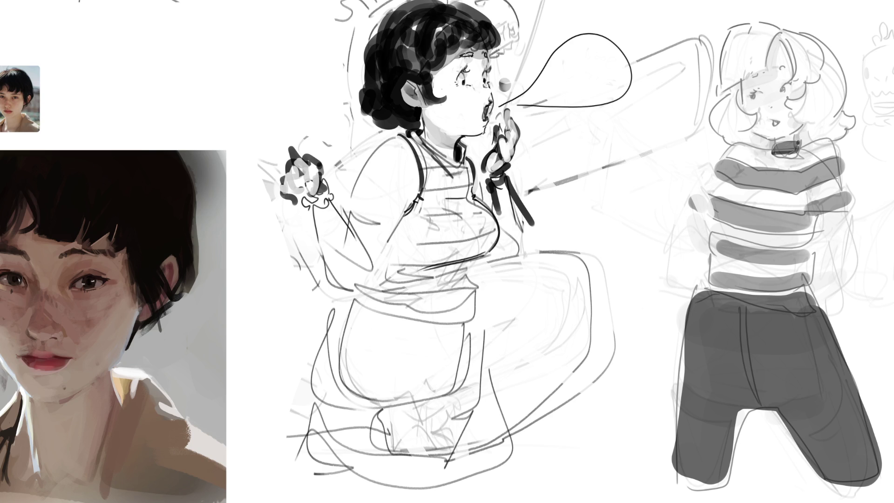
left_click_drag(482, 86, 494, 87)
key("ctrl+z")
key("ctrl+z")
key("ctrl+z")
key("ctrl+shift+z")
key("ctrl+z")
key("ctrl+shift+z")
key("ctrl+shift+z")
key("ctrl+shift+z")
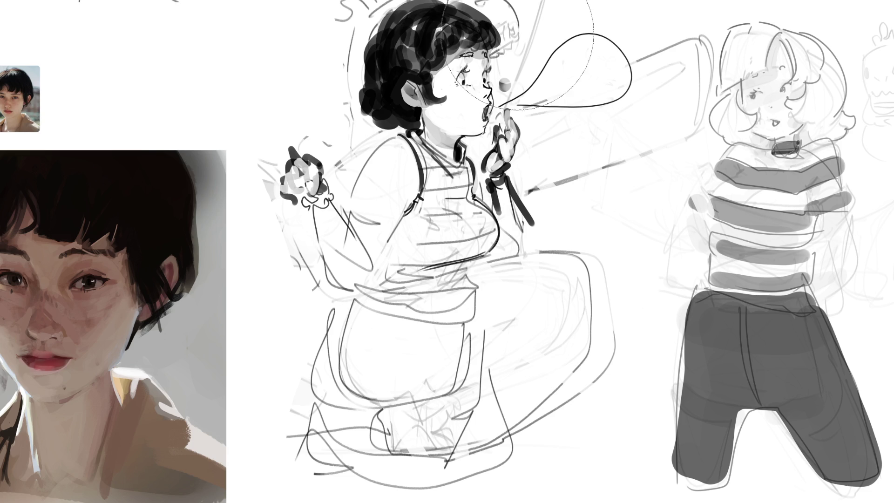
mouse_move(773, 93)
left_mouse_down()
mouse_move(754, 335)
mouse_move(791, 419)
left_mouse_up()
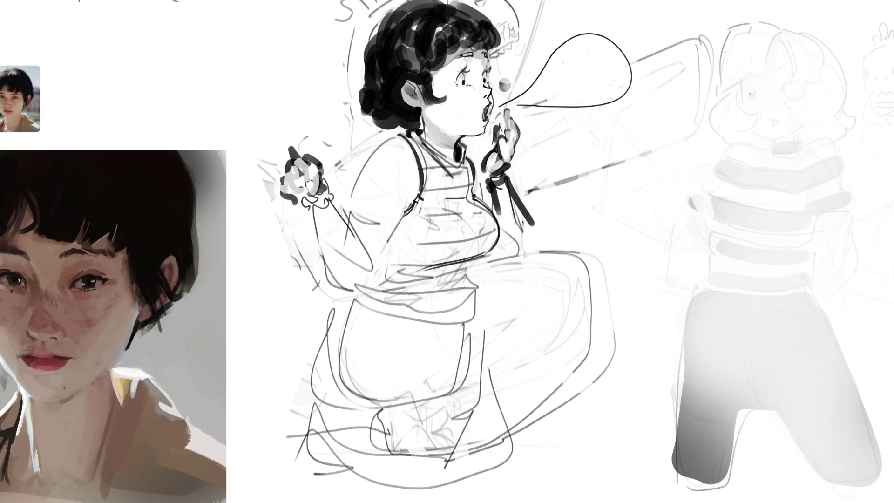
Brush a closed eye, eye mark and mouth onto the faded right figure, undoing stray jaw and guide strokes
mouse_move(752, 92)
left_mouse_down()
mouse_move(760, 92)
mouse_move(740, 95)
left_mouse_up()
mouse_move(794, 86)
left_mouse_down()
mouse_move(784, 90)
mouse_move(804, 86)
left_mouse_up()
left_click_drag(775, 121, 775, 127)
left_click_drag(741, 103, 765, 141)
key("ctrl+z")
left_click_drag(740, 61, 739, 114)
key("ctrl+z")
Add hair strokes plus diagonal and vertical guide lines across the head
mouse_move(763, 38)
left_mouse_down()
mouse_move(739, 71)
mouse_move(810, 64)
left_mouse_up()
left_click_drag(740, 70, 742, 122)
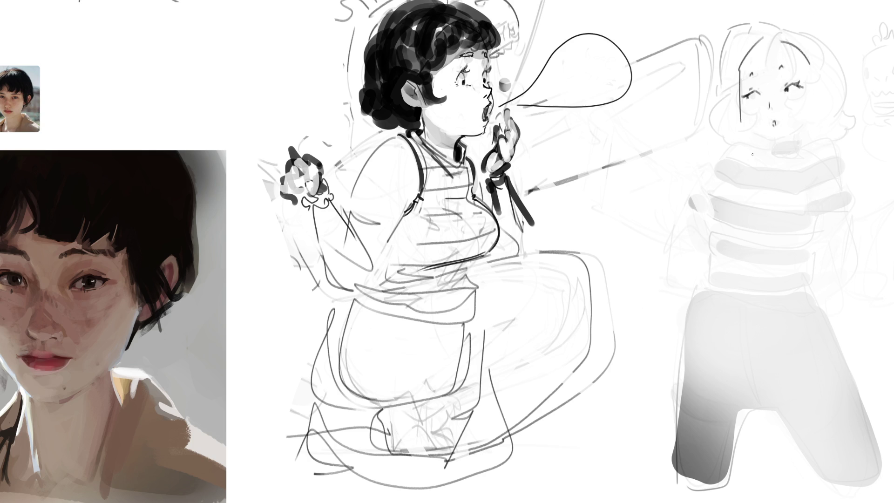
left_click_drag(698, 87, 787, 150)
left_click_drag(676, 207, 816, 122)
left_click_drag(801, 28, 808, 154)
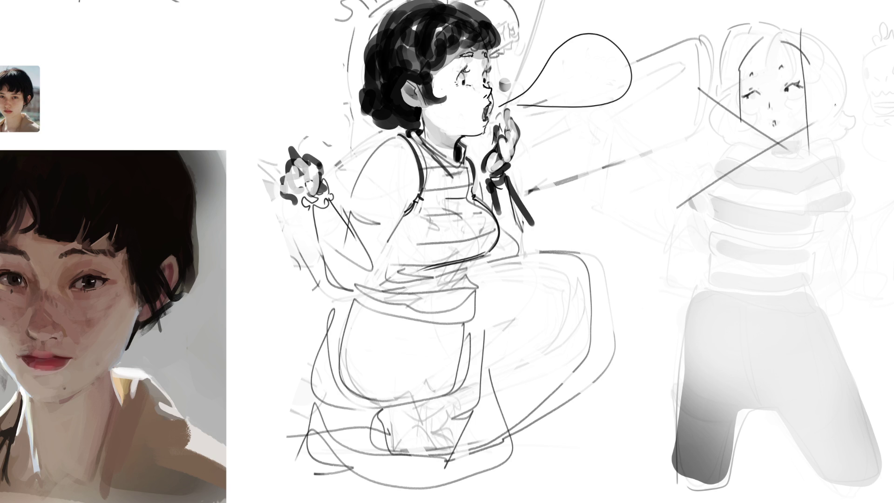
Redraw the side line, add both ears, jaw and neck, and softly lighten the torso
key("ctrl+z")
left_click_drag(814, 56, 812, 167)
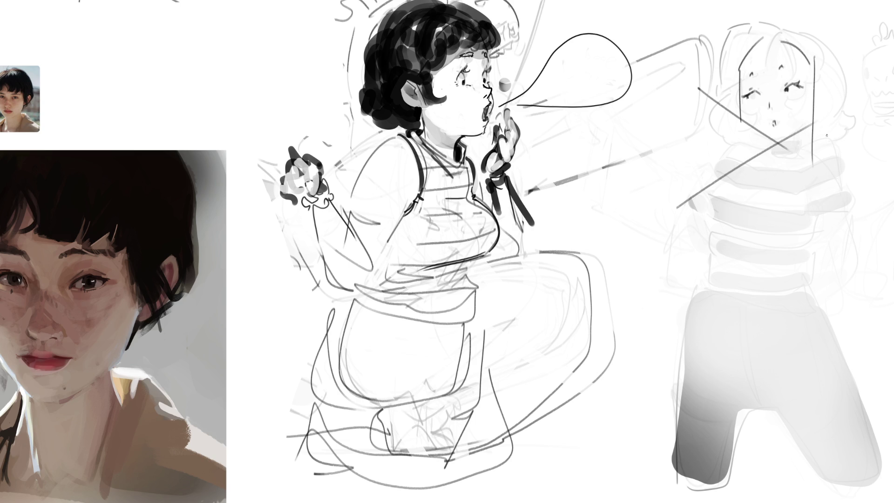
mouse_move(817, 96)
left_mouse_down()
mouse_move(828, 86)
mouse_move(824, 112)
left_mouse_up()
mouse_move(741, 94)
left_mouse_down()
mouse_move(746, 122)
mouse_move(811, 127)
mouse_move(764, 155)
left_mouse_up()
left_click_drag(814, 138, 792, 174)
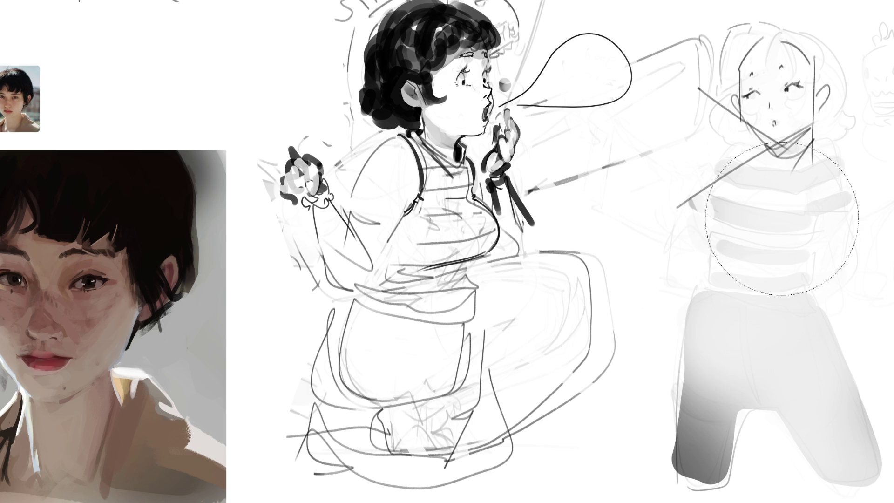
mouse_move(791, 121)
left_mouse_down()
mouse_move(808, 129)
mouse_move(828, 259)
left_mouse_up()
key("ctrl+z")
key("ctrl+z")
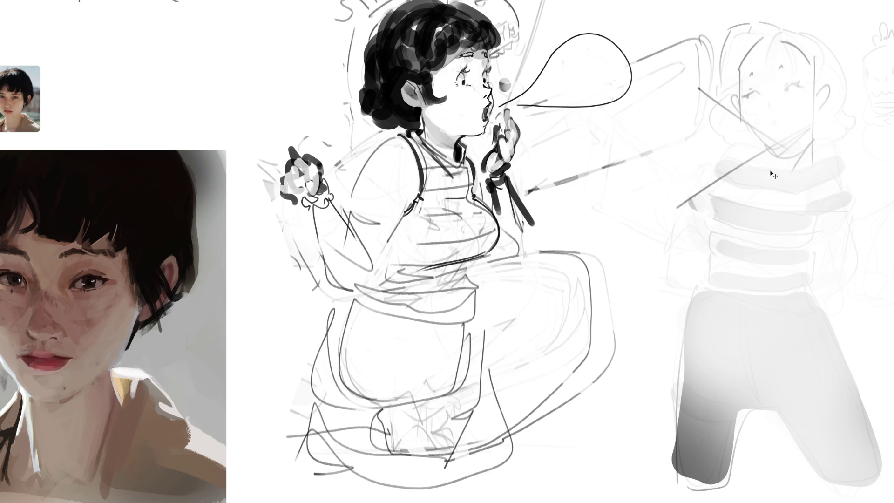
mouse_move(759, 139)
left_mouse_down()
mouse_move(768, 200)
mouse_move(792, 232)
left_mouse_up()
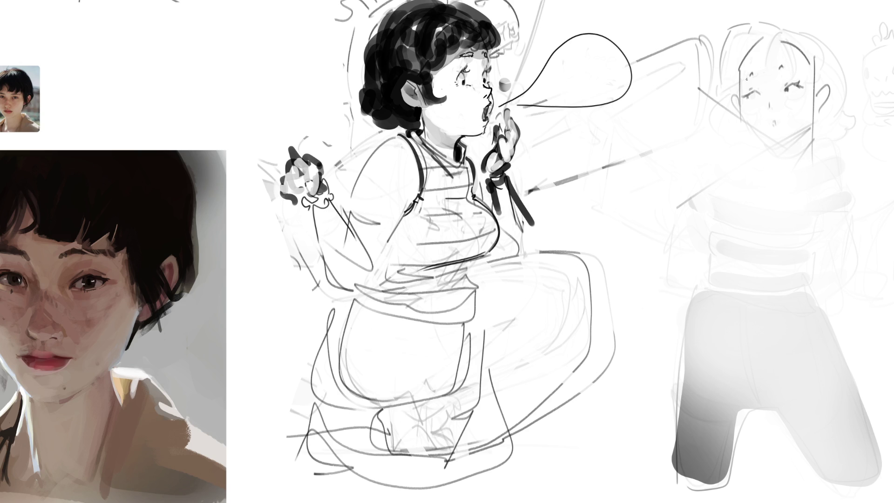
Add brows, nose, neck, ear and hairline strokes, then cross the face and torso out with an X
left_click_drag(745, 94, 794, 87)
left_click_drag(776, 69, 783, 67)
mouse_move(764, 105)
left_mouse_down()
mouse_move(762, 140)
mouse_move(779, 147)
mouse_move(781, 170)
mouse_move(808, 129)
mouse_move(809, 162)
left_mouse_up()
left_click_drag(814, 93, 810, 138)
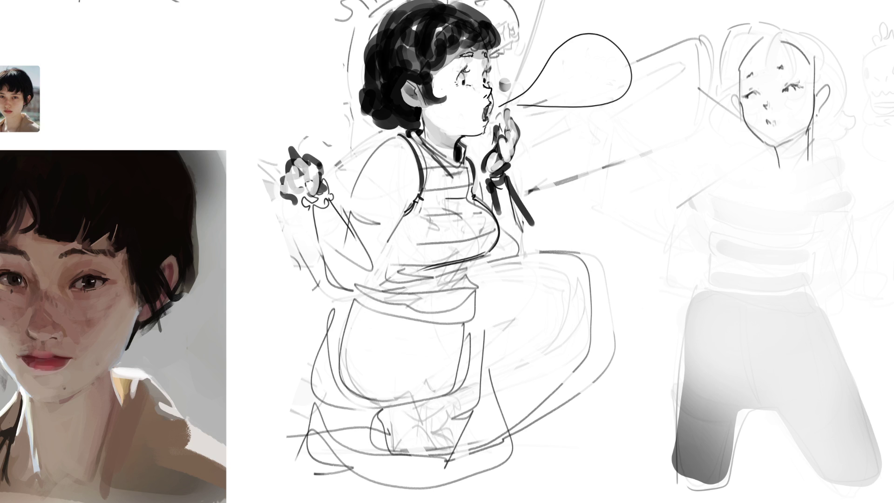
left_click_drag(815, 92, 817, 106)
mouse_move(814, 58)
left_mouse_down()
mouse_move(809, 89)
mouse_move(798, 68)
mouse_move(807, 87)
mouse_move(785, 112)
mouse_move(760, 118)
left_mouse_up()
mouse_move(743, 68)
left_mouse_down()
mouse_move(740, 98)
mouse_move(765, 40)
mouse_move(785, 51)
left_mouse_up()
left_click_drag(740, 103, 762, 136)
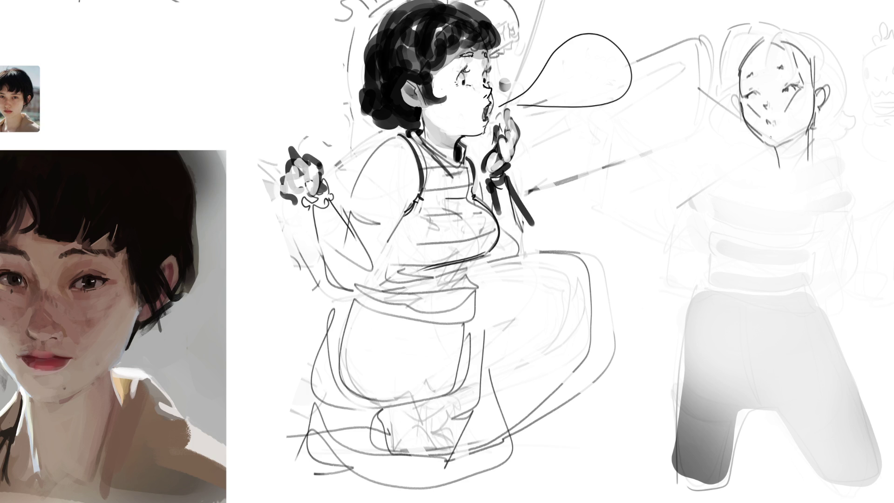
left_click_drag(673, 57, 838, 161)
left_click_drag(828, 37, 695, 206)
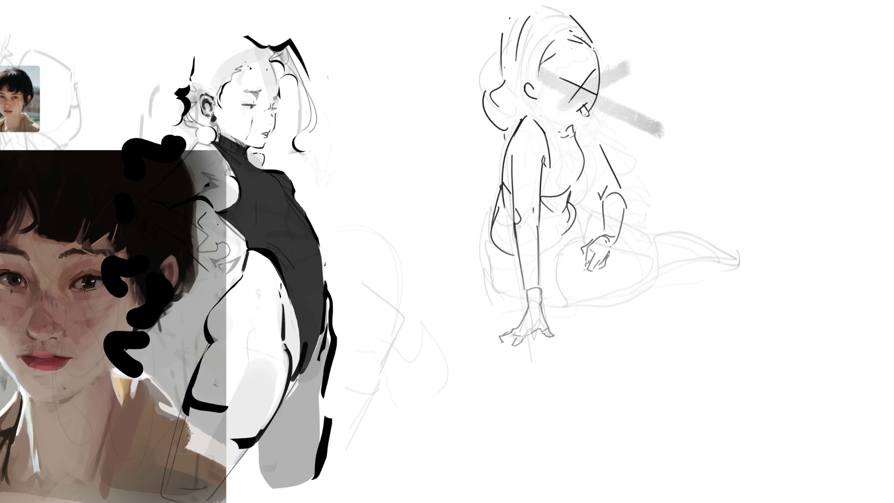
Ink the seated figure's thigh curve and the strokes around her hand
left_click_drag(575, 225, 553, 246)
left_click_drag(579, 232, 584, 242)
mouse_move(572, 226)
left_mouse_down()
mouse_move(583, 240)
mouse_move(584, 226)
mouse_move(586, 239)
left_mouse_up()
key("ctrl+z")
mouse_move(574, 205)
left_mouse_down()
mouse_move(591, 229)
mouse_move(571, 300)
left_mouse_up()
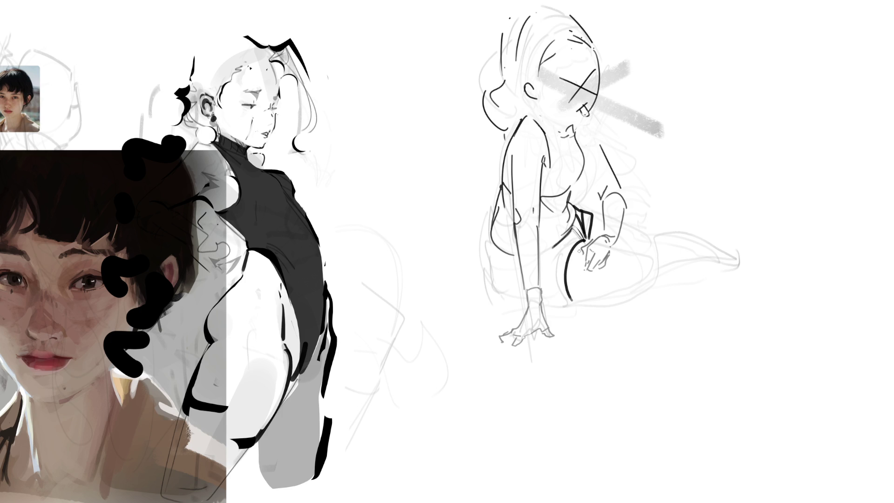
mouse_move(584, 235)
left_mouse_down()
mouse_move(562, 247)
mouse_move(571, 311)
mouse_move(554, 305)
mouse_move(579, 310)
left_mouse_up()
Outline the left leg, knee and ground line, then ink the extended leg out to the foot
mouse_move(501, 243)
left_mouse_down()
mouse_move(490, 239)
mouse_move(492, 282)
mouse_move(505, 304)
mouse_move(638, 304)
left_mouse_up()
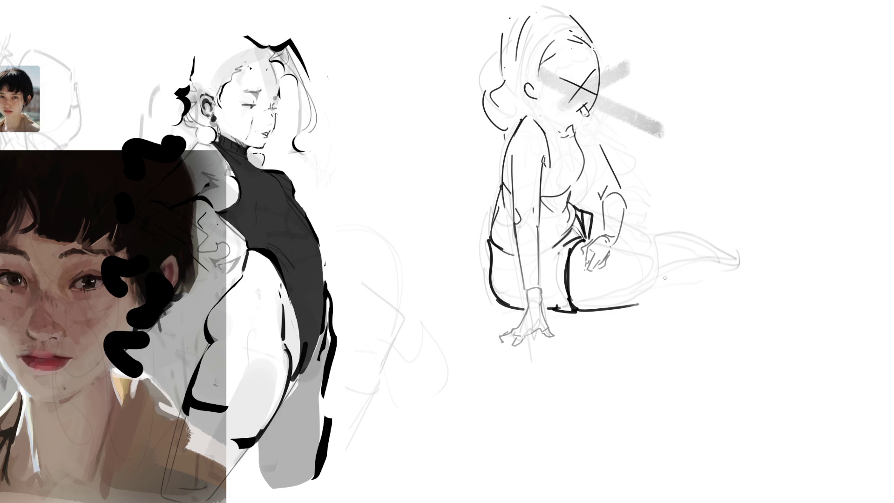
mouse_move(617, 245)
left_mouse_down()
mouse_move(655, 249)
mouse_move(673, 283)
mouse_move(637, 305)
left_mouse_up()
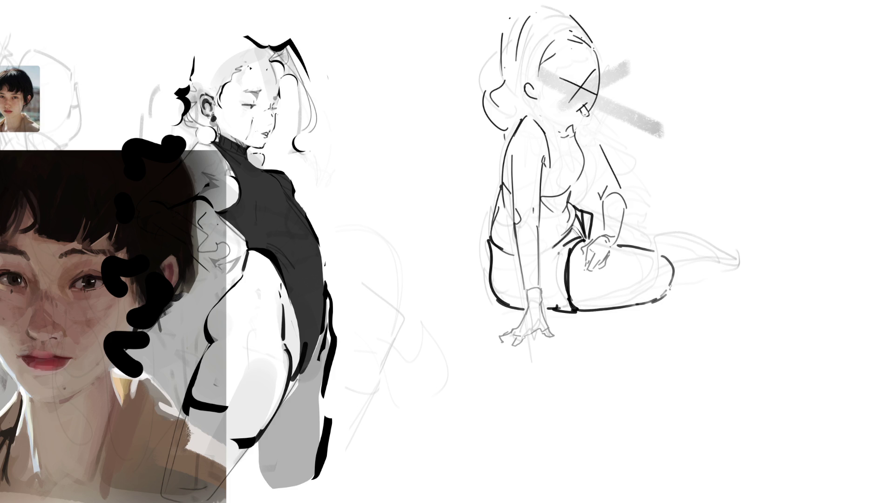
left_click_drag(652, 247, 679, 270)
mouse_move(592, 215)
left_mouse_down()
mouse_move(613, 216)
mouse_move(691, 256)
mouse_move(701, 274)
left_mouse_up()
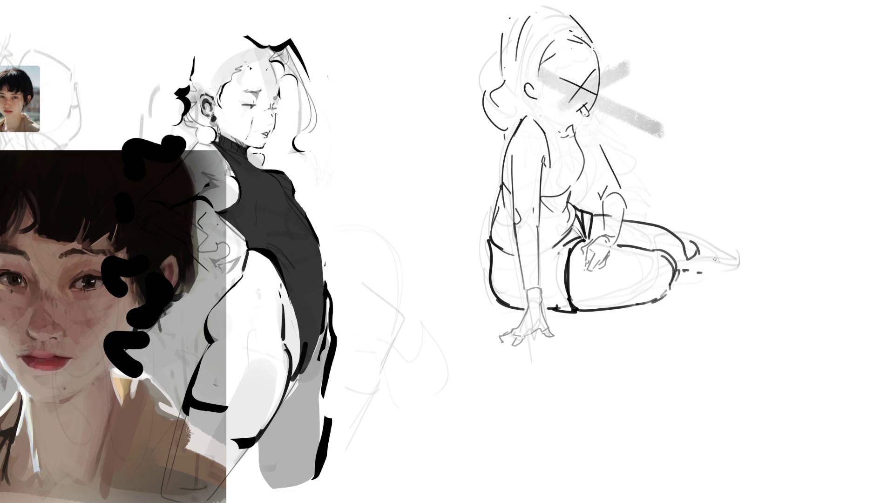
mouse_move(677, 233)
left_mouse_down()
mouse_move(726, 236)
mouse_move(786, 269)
left_mouse_up()
mouse_move(683, 271)
left_mouse_down()
mouse_move(787, 272)
mouse_move(850, 259)
mouse_move(827, 271)
left_mouse_up()
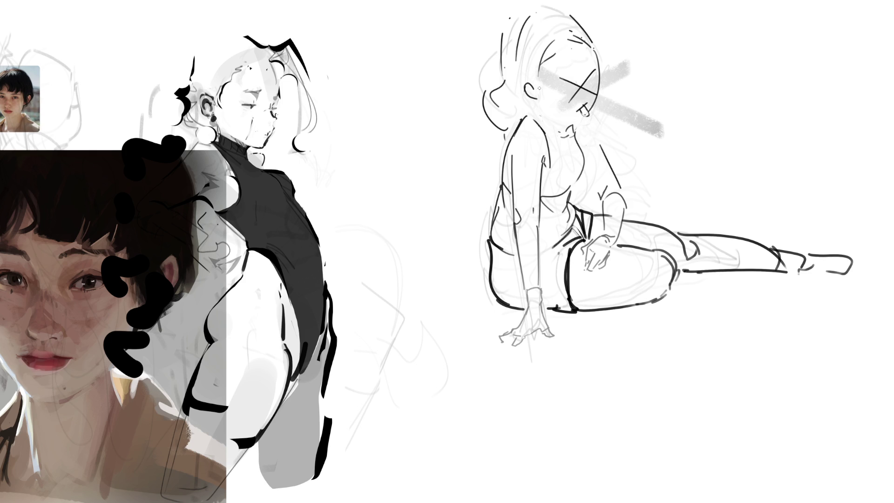
Draw the seated figure's closed eye, glasses details, fringe and inked hairline
mouse_move(533, 85)
left_mouse_down()
mouse_move(575, 107)
mouse_move(596, 89)
mouse_move(591, 97)
mouse_move(607, 96)
mouse_move(571, 96)
mouse_move(575, 77)
left_mouse_up()
left_click_drag(588, 65, 590, 71)
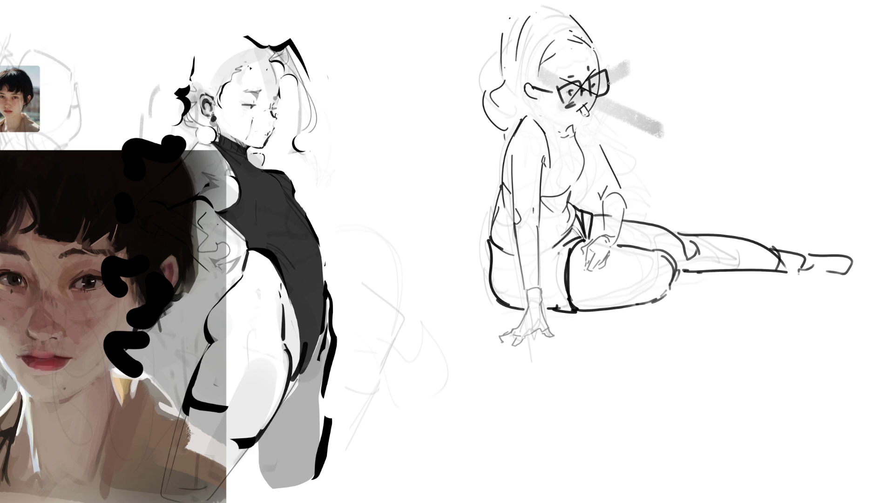
mouse_move(583, 105)
left_mouse_down()
mouse_move(590, 108)
mouse_move(589, 91)
left_mouse_up()
mouse_move(593, 51)
left_mouse_down()
mouse_move(590, 112)
mouse_move(559, 124)
mouse_move(544, 113)
mouse_move(555, 125)
left_mouse_up()
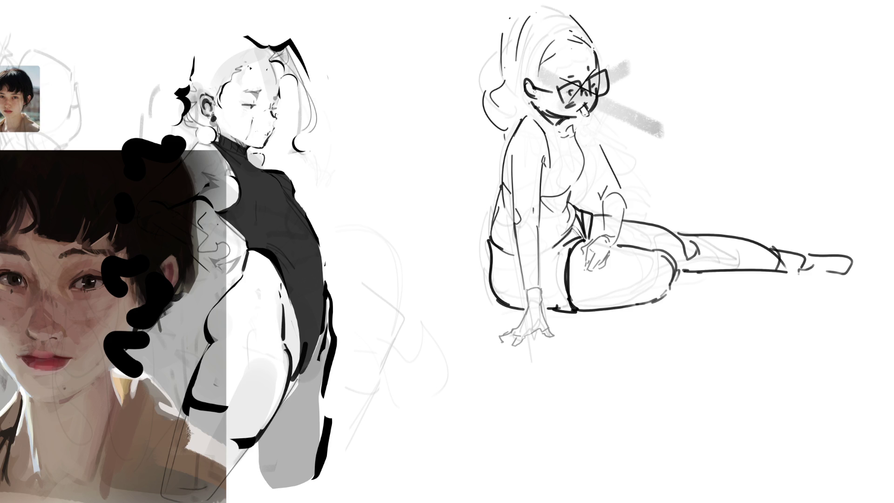
mouse_move(539, 94)
left_mouse_down()
mouse_move(538, 59)
mouse_move(569, 43)
mouse_move(573, 30)
left_mouse_up()
left_click_drag(555, 66, 581, 36)
left_click_drag(577, 31, 597, 48)
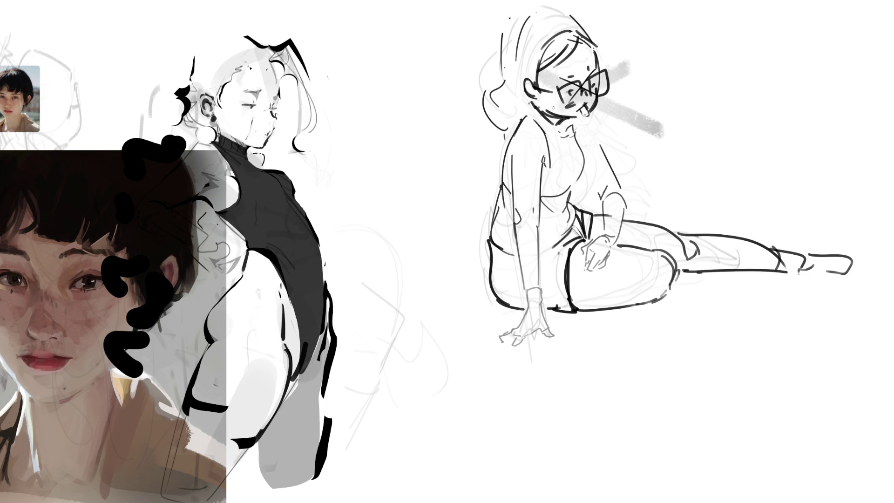
Lighten a chin mark, then strike two long crossing lines across her head
mouse_move(555, 115)
left_mouse_down()
mouse_move(551, 109)
mouse_move(585, 116)
mouse_move(581, 107)
mouse_move(611, 124)
left_mouse_up()
left_click_drag(563, 88, 576, 93)
key("ctrl+z")
left_click_drag(663, 40, 538, 123)
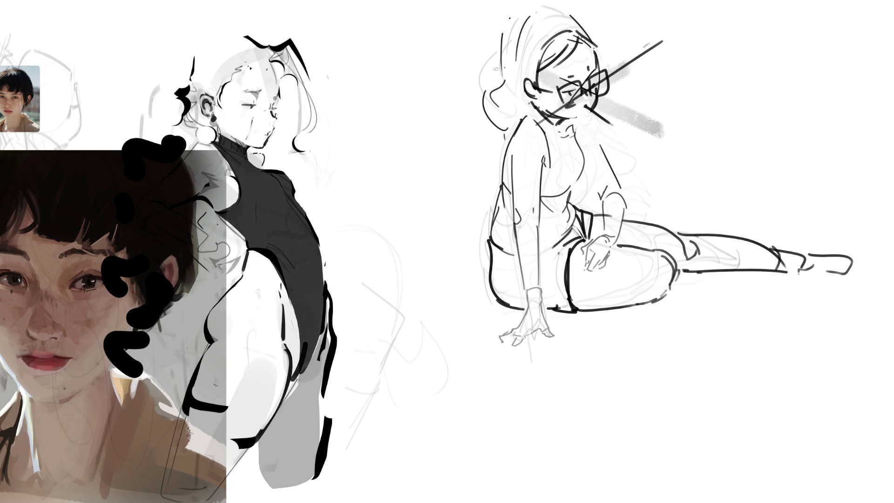
left_click_drag(461, 38, 681, 126)
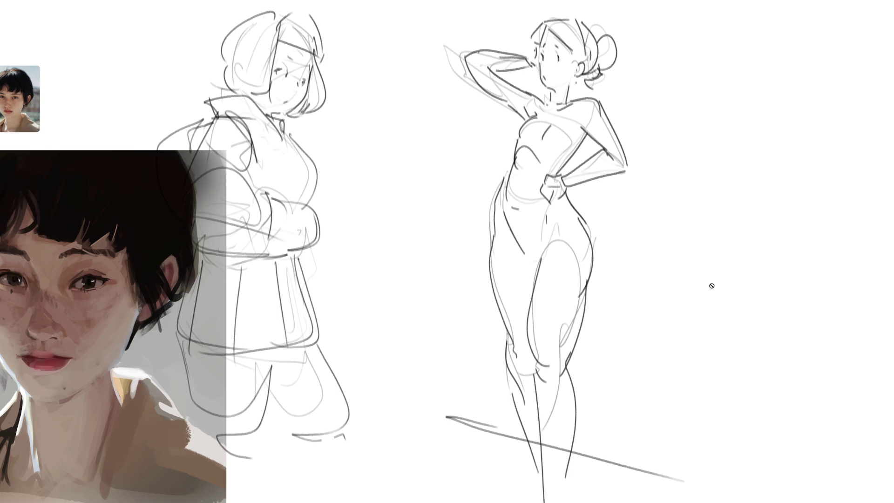
Zoom out to show the whole canvas and select all of it
key("ctrl+minus")
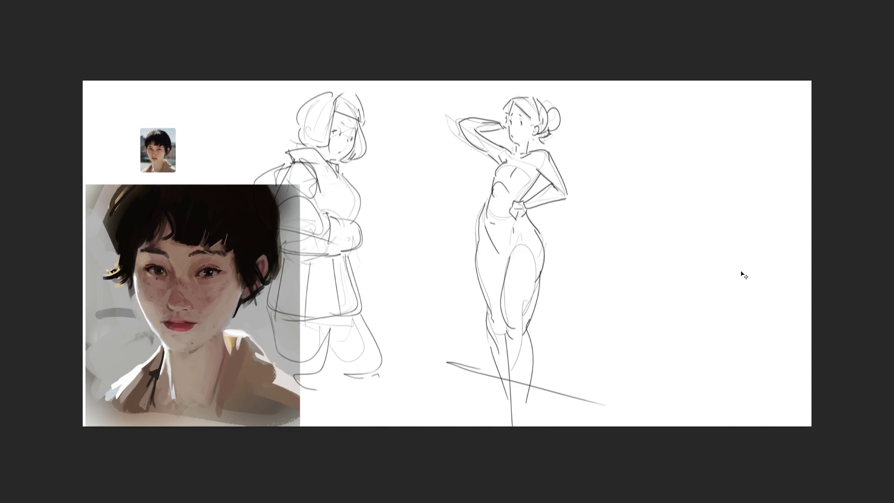
key("ctrl+a")
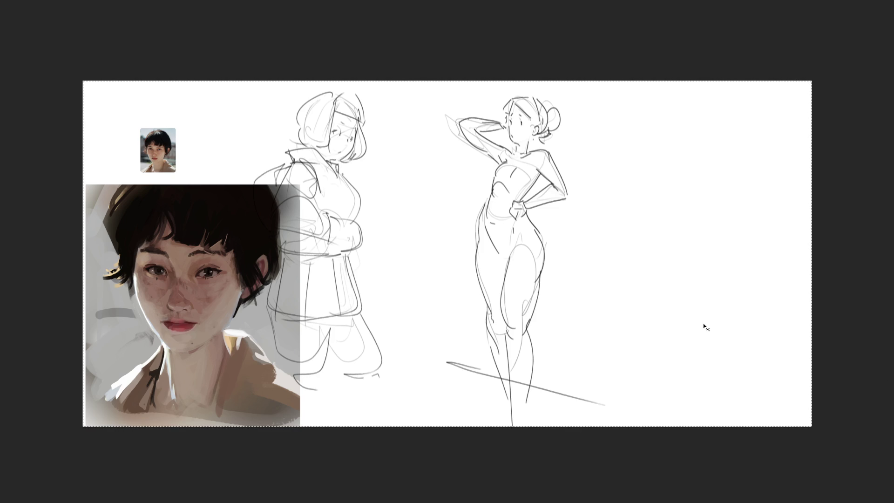
Free-transform the two standing-figure sketches to the right, deselect, and zoom in
key("ctrl+t")
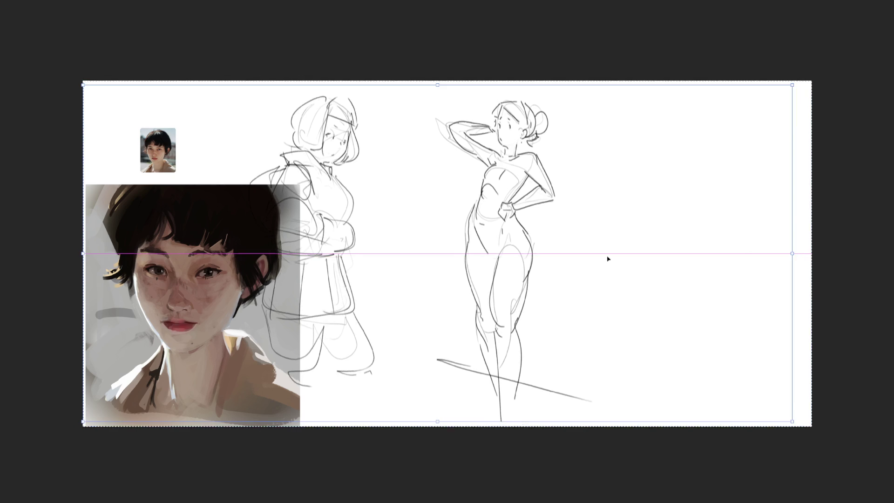
left_click_drag(607, 259, 804, 253)
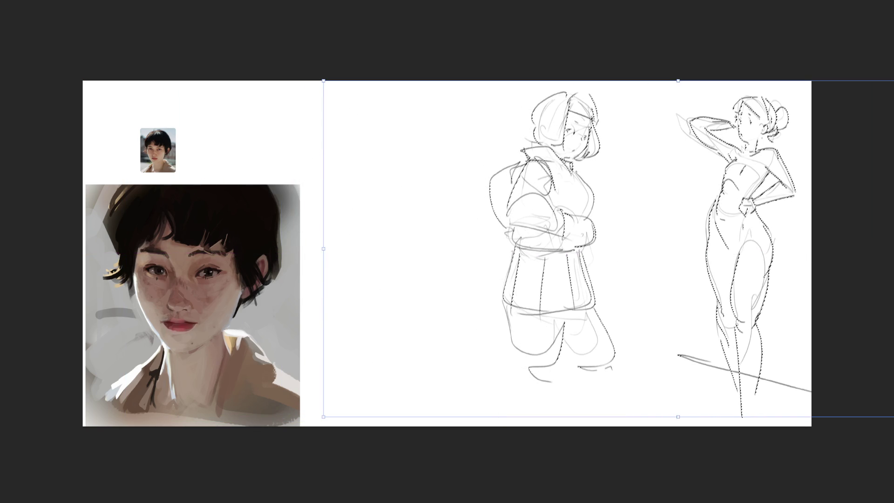
key("Return")
key("ctrl+d")
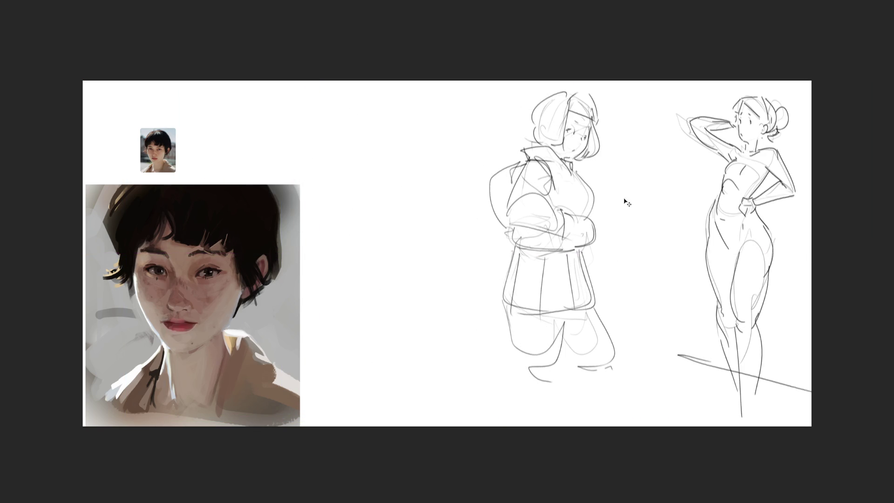
key("ctrl+plus")
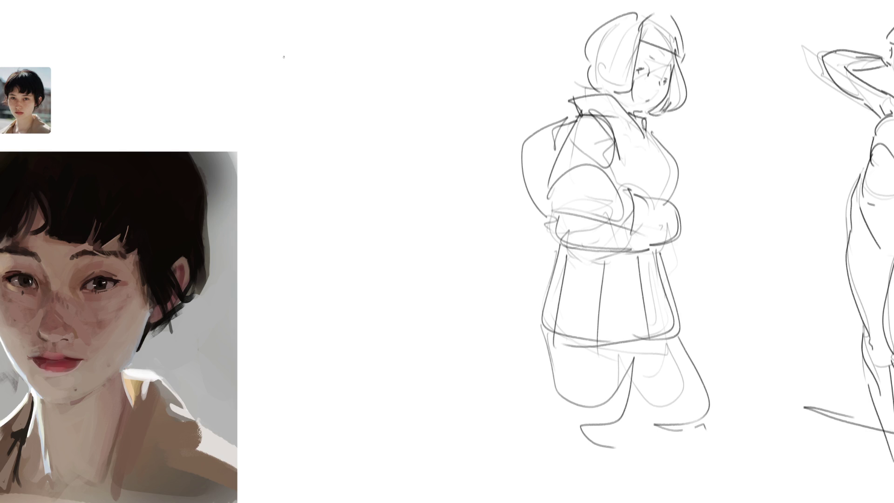
Scribble loose gesture lines in the upper empty space beside the portrait
left_click_drag(283, 37, 300, 36)
left_click_drag(341, 51, 325, 87)
mouse_move(311, 82)
left_mouse_down()
mouse_move(291, 113)
mouse_move(368, 100)
mouse_move(237, 115)
mouse_move(303, 149)
left_mouse_up()
left_click_drag(328, 135, 291, 172)
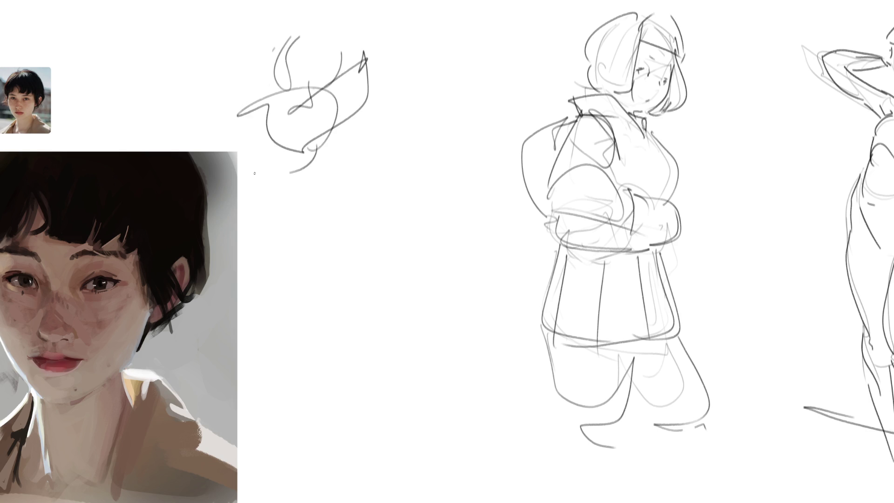
mouse_move(314, 107)
left_mouse_down()
mouse_move(254, 174)
mouse_move(312, 187)
left_mouse_up()
left_click_drag(310, 199, 346, 188)
left_click_drag(363, 111, 354, 139)
left_click_drag(354, 181, 351, 211)
left_click_drag(391, 134, 380, 149)
Add rough gesture shapes further right and lower in the open space
left_click_drag(360, 206, 358, 218)
left_click_drag(396, 198, 385, 217)
left_click_drag(456, 117, 467, 138)
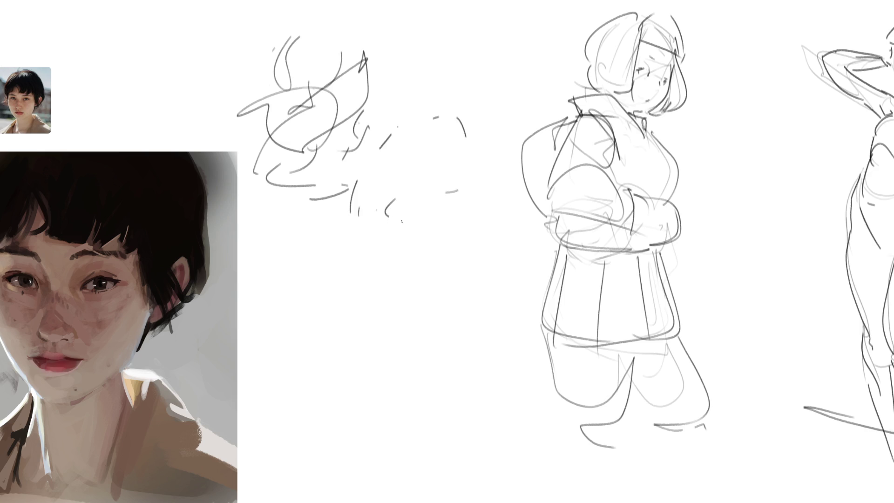
mouse_move(377, 207)
left_mouse_down()
mouse_move(473, 177)
mouse_move(339, 240)
left_mouse_up()
mouse_move(335, 274)
left_mouse_down()
mouse_move(366, 239)
mouse_move(458, 223)
left_mouse_up()
left_click_drag(398, 293, 459, 259)
left_click_drag(422, 321, 440, 318)
left_click_drag(485, 289, 465, 299)
mouse_move(449, 162)
left_mouse_down()
mouse_move(475, 285)
mouse_move(514, 206)
left_mouse_up()
left_click_drag(352, 268, 470, 189)
left_click_drag(436, 301, 456, 286)
mouse_move(414, 335)
left_mouse_down()
mouse_move(449, 331)
mouse_move(322, 322)
left_mouse_up()
Rough in a large loopy shape at the bottom, then fade the scribbles to light grey
mouse_move(266, 372)
left_mouse_down()
mouse_move(305, 371)
mouse_move(310, 412)
left_mouse_up()
left_click_drag(352, 386, 343, 414)
left_click_drag(386, 366, 454, 417)
left_click_drag(263, 363, 456, 419)
left_click_drag(279, 308, 401, 421)
left_click_drag(396, 424, 520, 410)
left_click_drag(519, 442, 403, 471)
left_click_drag(420, 480, 474, 478)
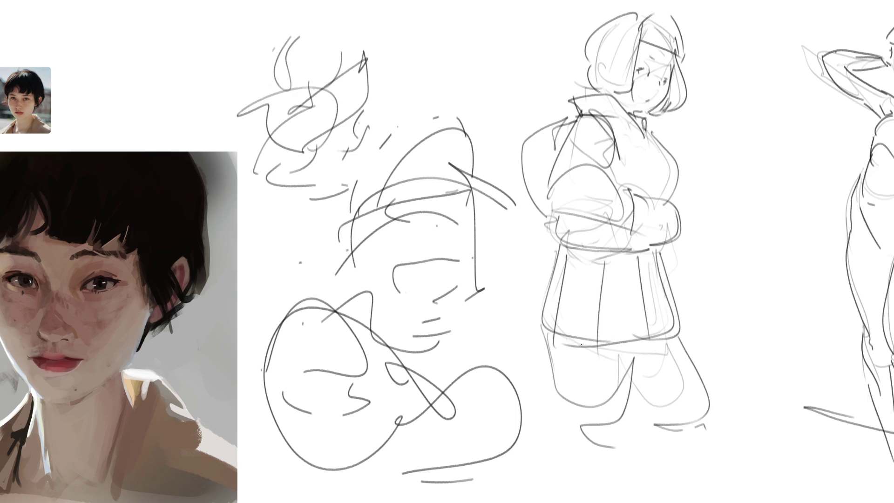
mouse_move(481, 154)
left_mouse_down()
mouse_move(328, 236)
mouse_move(325, 186)
mouse_move(502, 212)
left_mouse_up()
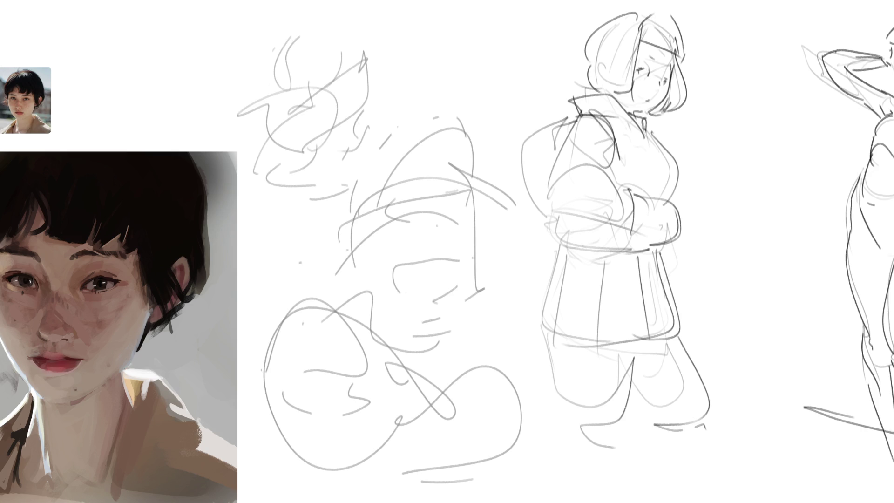
Draw the cartoon character's head with ears, hairline, hair strokes and cheek
mouse_move(305, 42)
left_mouse_down()
mouse_move(305, 58)
mouse_move(338, 65)
mouse_move(306, 48)
mouse_move(323, 60)
mouse_move(267, 62)
mouse_move(275, 67)
left_mouse_up()
mouse_move(343, 59)
left_mouse_down()
mouse_move(342, 71)
mouse_move(305, 68)
mouse_move(322, 71)
left_mouse_up()
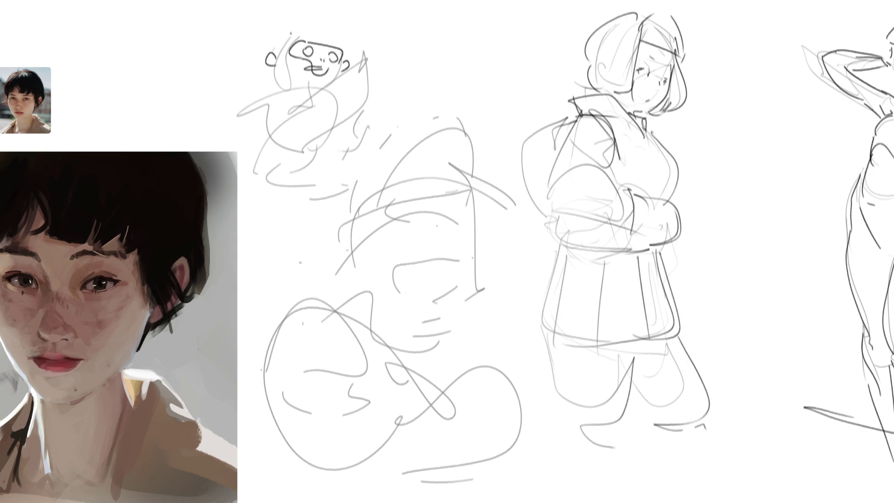
mouse_move(287, 32)
left_mouse_down()
mouse_move(325, 28)
mouse_move(343, 44)
left_mouse_up()
left_click_drag(282, 34, 272, 49)
left_click_drag(341, 65, 339, 75)
mouse_move(269, 67)
left_mouse_down()
mouse_move(285, 105)
mouse_move(293, 98)
mouse_move(287, 107)
mouse_move(332, 93)
mouse_move(322, 110)
mouse_move(340, 97)
left_mouse_up()
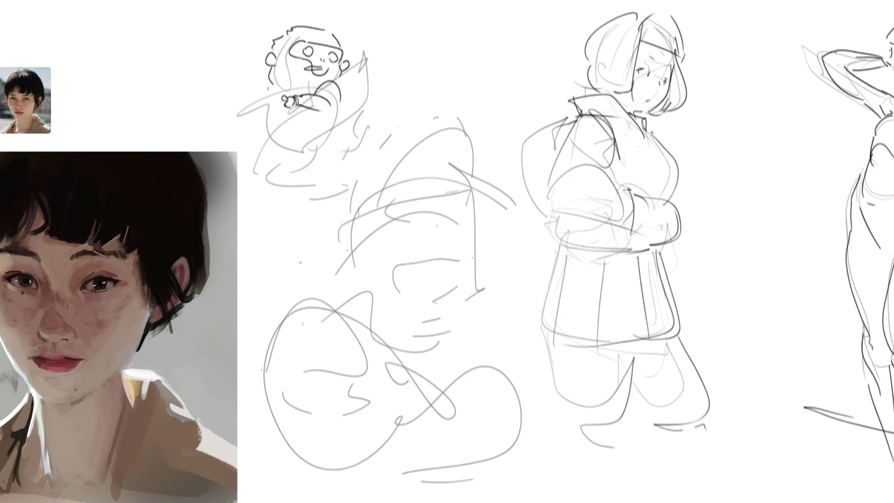
Add an outstretched left arm and the body's underside with a bow shape
mouse_move(268, 88)
left_mouse_down()
mouse_move(209, 123)
mouse_move(265, 112)
left_mouse_up()
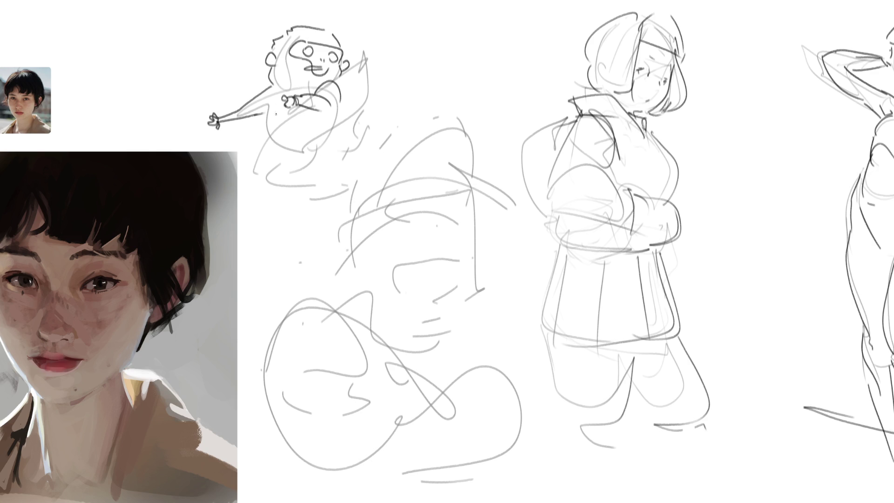
mouse_move(270, 106)
left_mouse_down()
mouse_move(273, 145)
mouse_move(327, 113)
left_mouse_up()
mouse_move(246, 122)
left_mouse_down()
mouse_move(281, 131)
mouse_move(329, 117)
mouse_move(385, 57)
mouse_move(382, 38)
mouse_move(388, 53)
mouse_move(383, 39)
mouse_move(389, 56)
mouse_move(378, 53)
mouse_move(391, 69)
mouse_move(328, 161)
left_mouse_up()
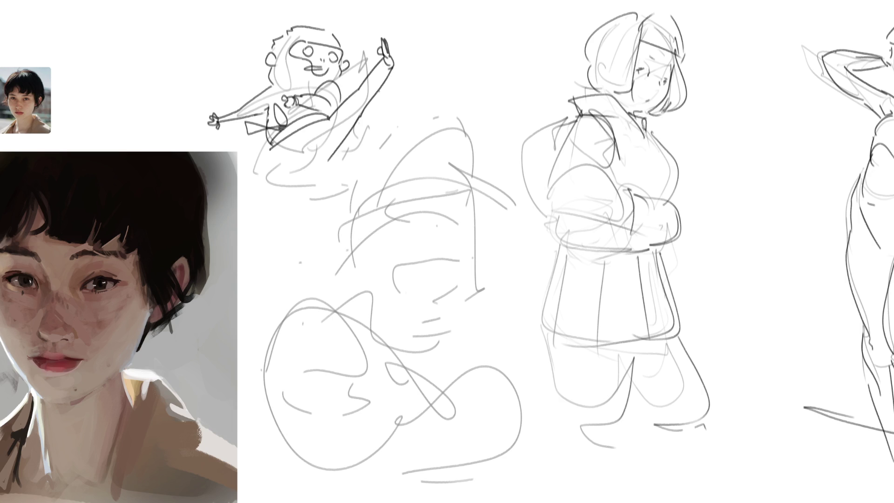
Draw the character's legs and add detail marks inside the goggles
left_click_drag(272, 145, 308, 190)
mouse_move(325, 155)
left_mouse_down()
mouse_move(278, 180)
mouse_move(308, 178)
mouse_move(306, 192)
left_mouse_up()
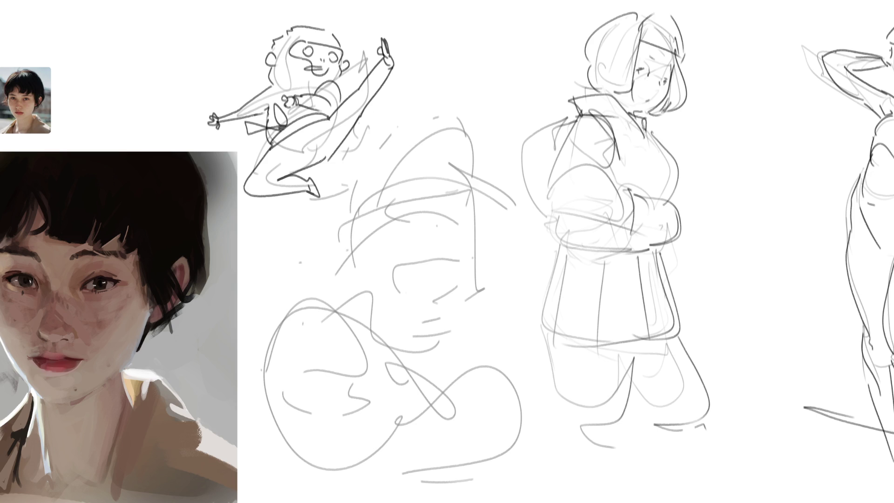
mouse_move(329, 155)
left_mouse_down()
mouse_move(373, 140)
mouse_move(310, 230)
mouse_move(376, 129)
mouse_move(385, 136)
left_mouse_up()
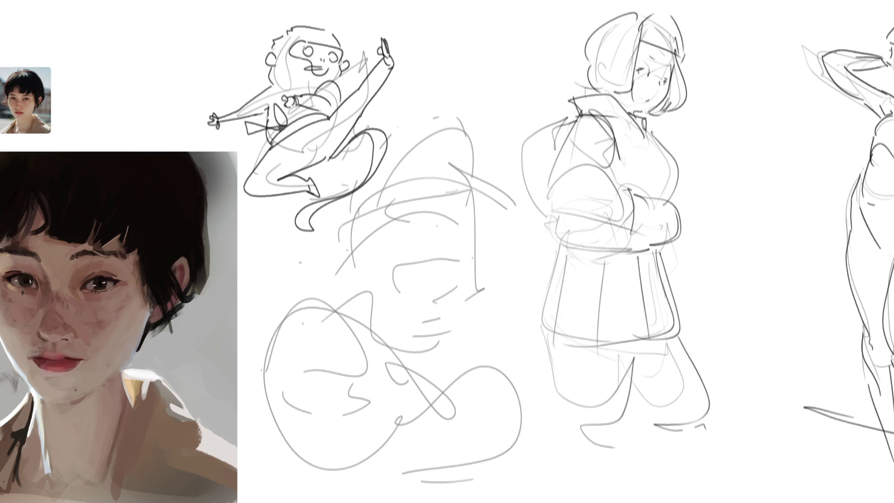
left_click_drag(304, 47, 327, 59)
left_click_drag(339, 50, 340, 59)
Draw the shark's zigzag upper and lower teeth and jaw line beneath the figure
mouse_move(389, 177)
left_mouse_down()
mouse_move(451, 130)
mouse_move(470, 147)
left_mouse_up()
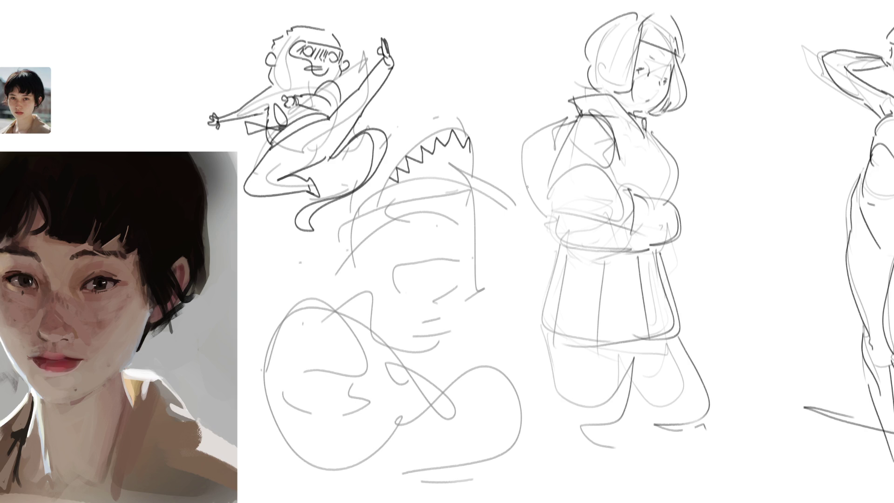
left_click_drag(400, 181, 456, 186)
left_click_drag(397, 198, 467, 189)
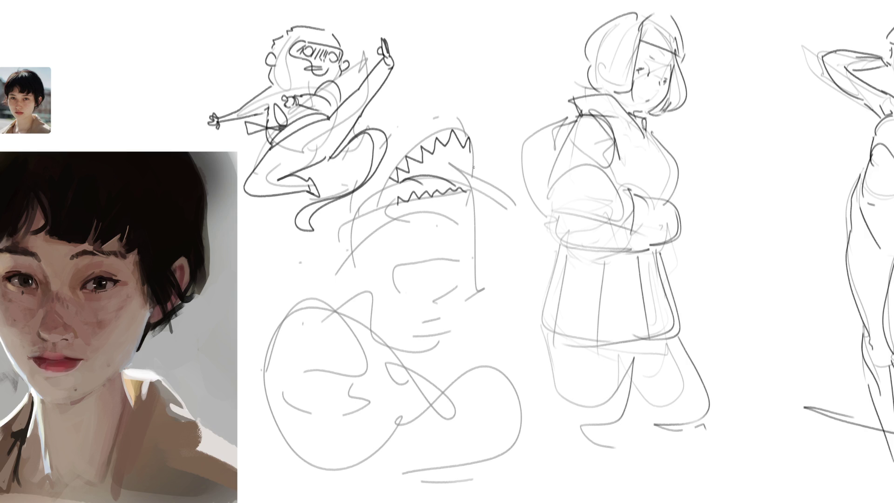
left_click_drag(472, 147, 473, 222)
Redraw the shark's upper teeth and outline its jaw and body below the character
mouse_move(371, 147)
left_mouse_down()
mouse_move(368, 161)
mouse_move(423, 111)
mouse_move(470, 140)
left_mouse_up()
mouse_move(396, 163)
left_mouse_down()
mouse_move(466, 131)
mouse_move(422, 123)
mouse_move(457, 117)
left_mouse_up()
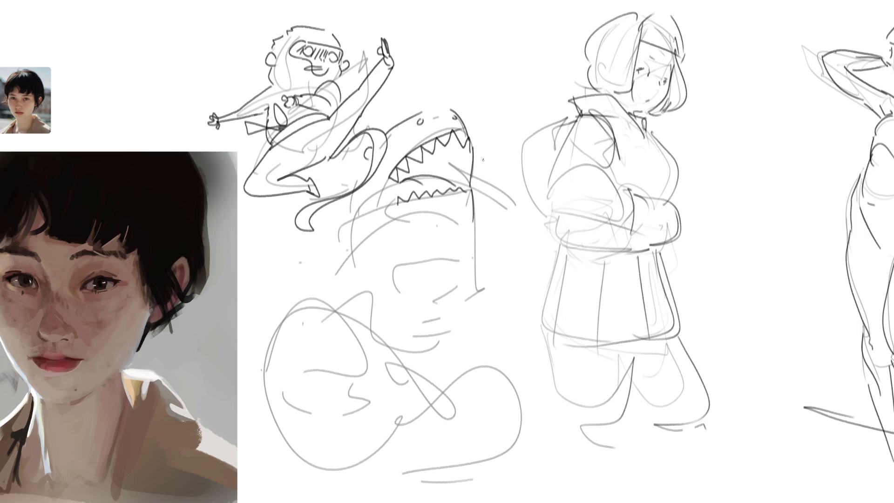
mouse_move(461, 158)
left_mouse_down()
mouse_move(449, 166)
mouse_move(466, 178)
mouse_move(486, 165)
mouse_move(500, 228)
left_mouse_up()
mouse_move(464, 177)
left_mouse_down()
mouse_move(482, 200)
mouse_move(489, 242)
left_mouse_up()
left_click_drag(478, 196, 477, 206)
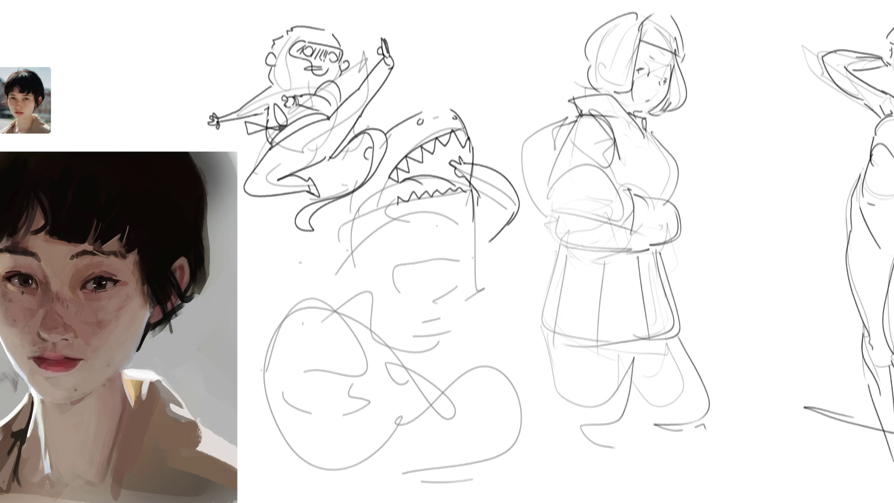
mouse_move(347, 210)
left_mouse_down()
mouse_move(338, 221)
mouse_move(345, 285)
left_mouse_up()
left_click_drag(355, 251, 348, 278)
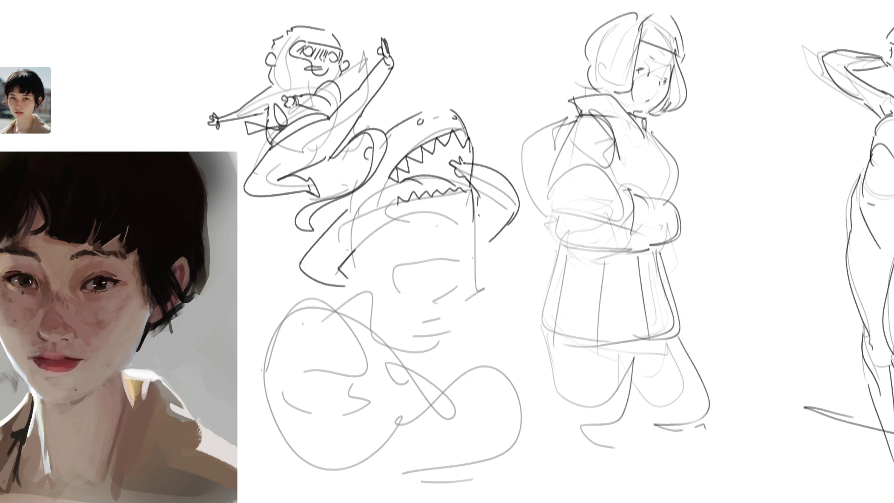
left_click_drag(476, 210, 473, 226)
mouse_move(391, 180)
left_mouse_down()
mouse_move(383, 209)
mouse_move(371, 212)
left_mouse_up()
left_click_drag(363, 153, 357, 190)
left_click_drag(346, 154, 332, 190)
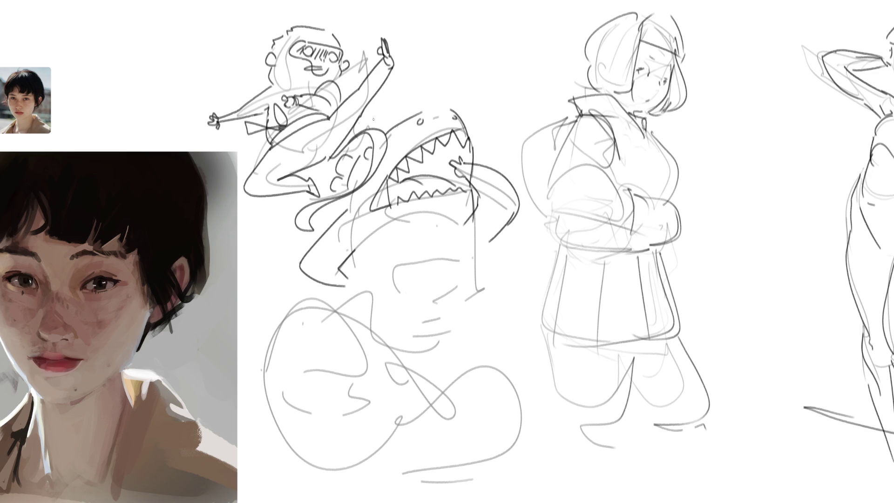
left_click_drag(372, 122, 387, 122)
Sketch a box below the jaw with hanging lines, plus lines down the shark's right side
mouse_move(452, 230)
left_mouse_down()
mouse_move(454, 253)
mouse_move(403, 238)
mouse_move(460, 260)
mouse_move(474, 226)
mouse_move(479, 255)
mouse_move(461, 259)
left_mouse_up()
left_click_drag(504, 230, 458, 305)
left_click_drag(433, 293, 466, 284)
left_click_drag(449, 317, 462, 312)
left_click_drag(475, 259, 477, 308)
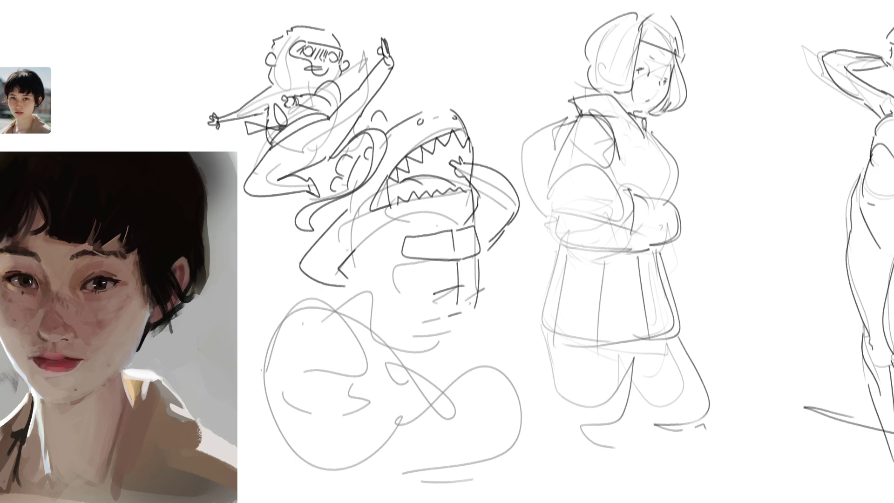
left_click_drag(402, 262, 414, 310)
left_click_drag(351, 256, 347, 281)
left_click_drag(484, 285, 481, 347)
left_click_drag(483, 315, 504, 372)
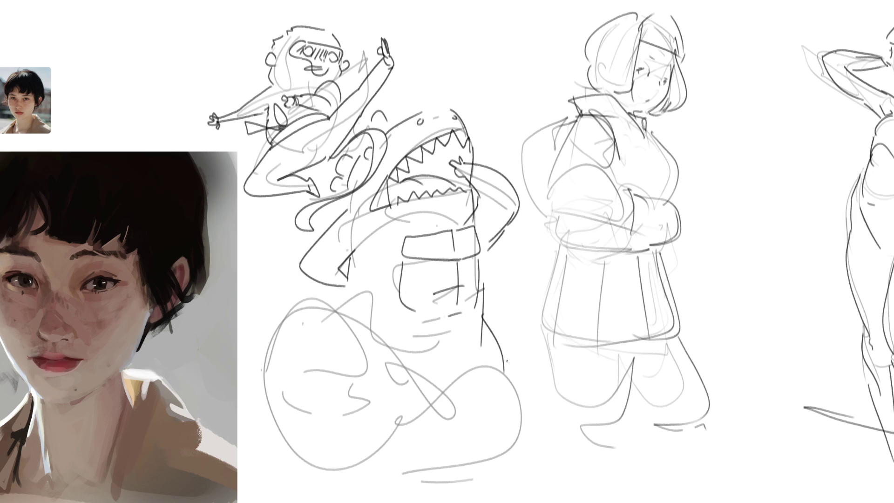
Scribble rough ground lines along the bottom of the sheet
mouse_move(276, 426)
left_mouse_down()
mouse_move(252, 412)
mouse_move(282, 436)
mouse_move(300, 426)
mouse_move(301, 437)
mouse_move(431, 404)
mouse_move(546, 410)
mouse_move(370, 441)
mouse_move(408, 436)
left_mouse_up()
left_click_drag(530, 430, 537, 428)
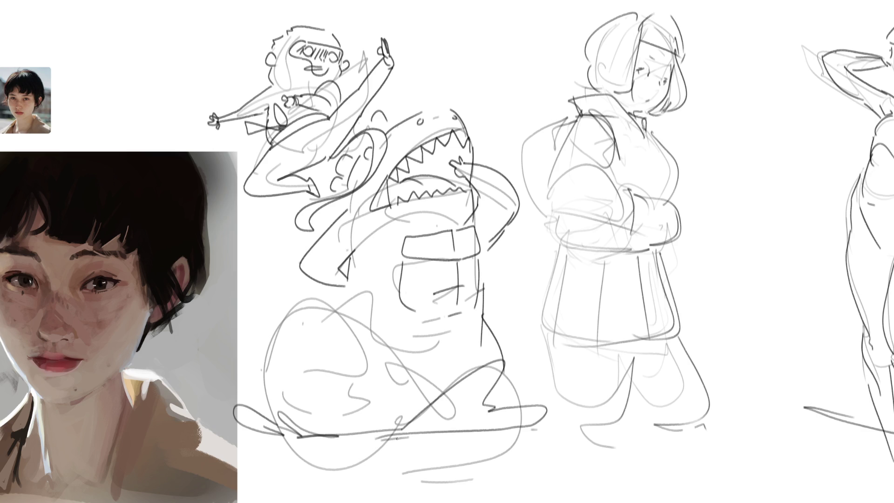
left_click_drag(358, 439, 271, 445)
Outline the lower shark's body and open toothy jaw, undoing one stray diagonal
left_click_drag(259, 327, 286, 417)
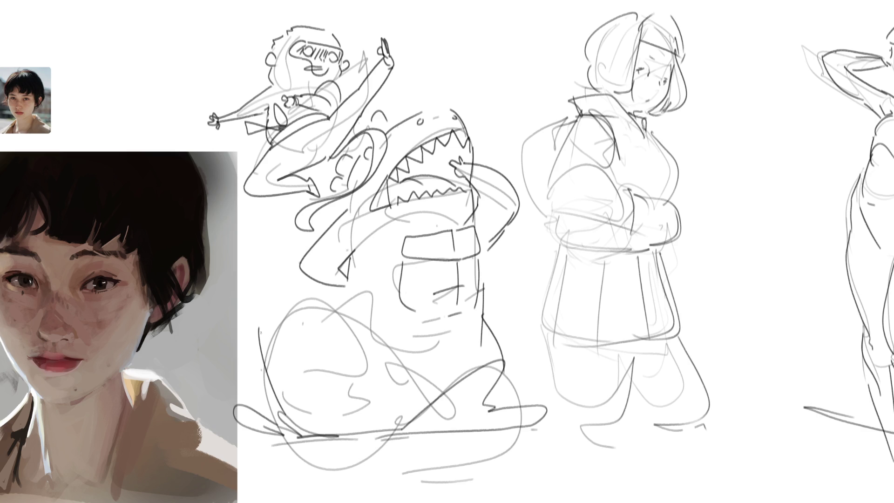
mouse_move(260, 336)
left_mouse_down()
mouse_move(282, 288)
mouse_move(307, 294)
mouse_move(393, 399)
left_mouse_up()
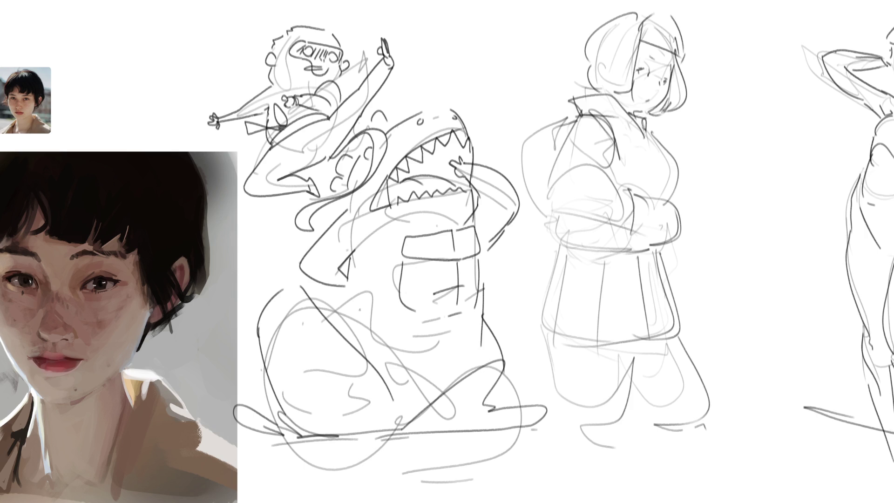
key("ctrl+z")
mouse_move(290, 291)
left_mouse_down()
mouse_move(326, 306)
mouse_move(375, 362)
left_mouse_up()
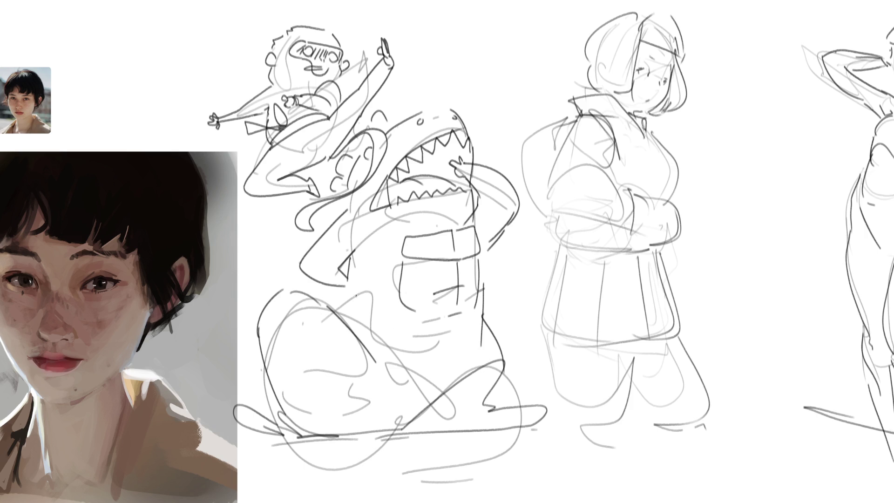
mouse_move(334, 308)
left_mouse_down()
mouse_move(368, 335)
mouse_move(404, 396)
left_mouse_up()
left_click_drag(409, 394, 411, 407)
left_click_drag(346, 310, 422, 351)
left_click_drag(412, 383, 432, 363)
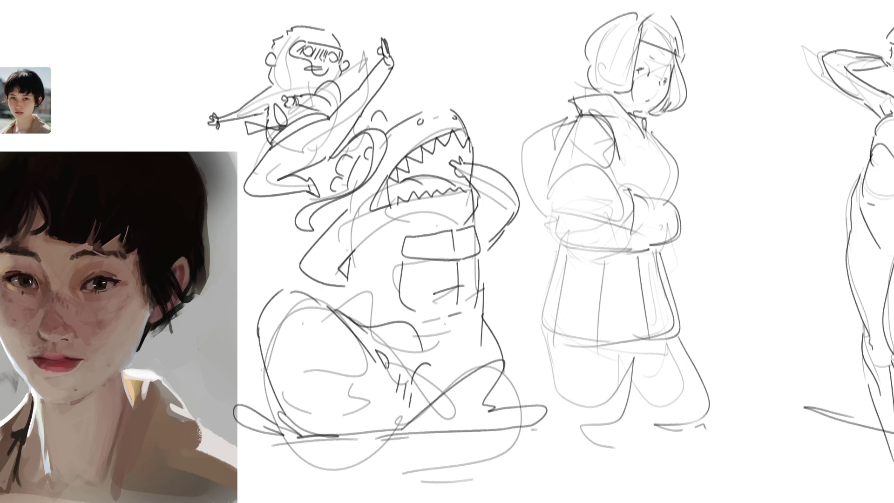
mouse_move(279, 384)
left_mouse_down()
mouse_move(285, 353)
mouse_move(344, 376)
mouse_move(283, 365)
mouse_move(293, 352)
mouse_move(339, 373)
mouse_move(286, 388)
left_mouse_up()
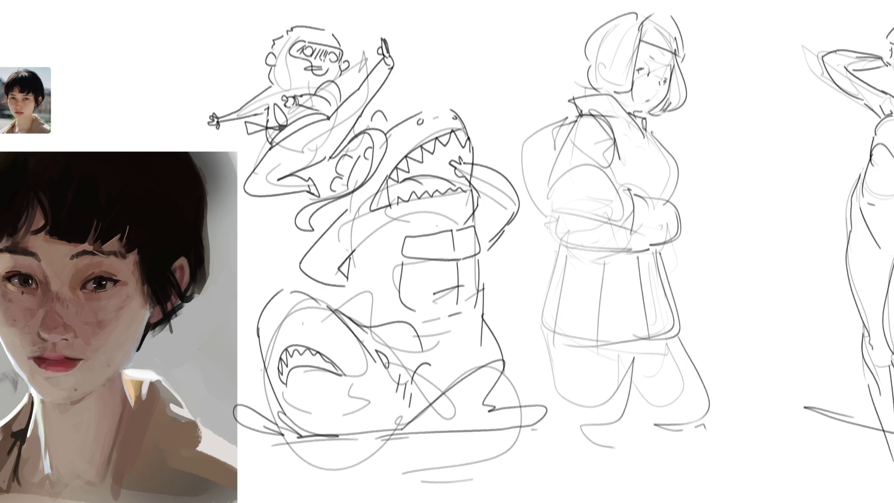
left_click_drag(274, 299, 269, 310)
Fade the girl sketch lighter and touch up the goggle lens, arm and waist
mouse_move(763, 189)
left_mouse_down()
mouse_move(608, 42)
mouse_move(622, 133)
mouse_move(713, 461)
left_mouse_up()
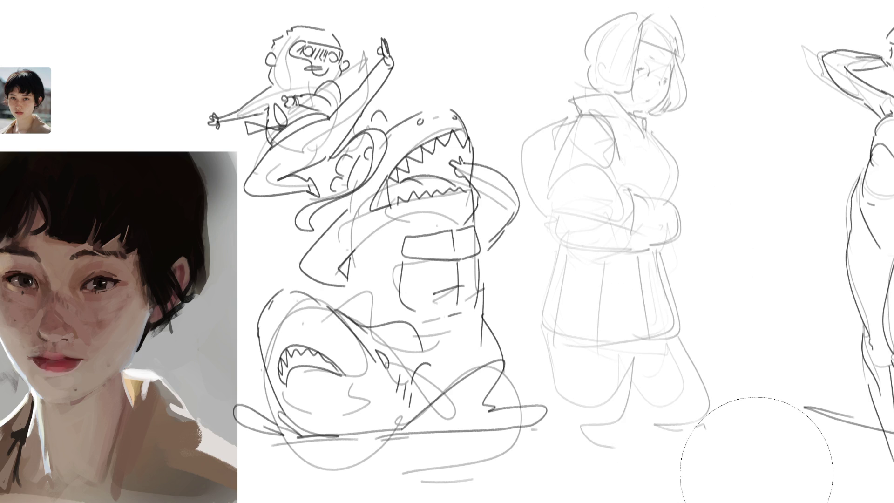
key("b")
mouse_move(309, 48)
left_mouse_down()
mouse_move(298, 52)
mouse_move(339, 59)
mouse_move(320, 79)
mouse_move(273, 65)
mouse_move(299, 51)
left_mouse_up()
mouse_move(263, 111)
left_mouse_down()
mouse_move(228, 116)
mouse_move(321, 122)
left_mouse_up()
mouse_move(298, 164)
left_mouse_down()
mouse_move(249, 195)
mouse_move(311, 196)
mouse_move(317, 184)
mouse_move(301, 176)
mouse_move(342, 160)
mouse_move(396, 67)
mouse_move(353, 116)
mouse_move(285, 168)
left_mouse_up()
Lasso the character's torso and shark jaw areas and fill them with flat grey
mouse_move(330, 99)
left_mouse_down()
mouse_move(298, 89)
mouse_move(339, 87)
mouse_move(367, 23)
mouse_move(303, 130)
mouse_move(280, 132)
mouse_move(340, 189)
left_mouse_up()
mouse_move(391, 207)
left_mouse_down()
mouse_move(397, 192)
mouse_move(419, 188)
mouse_move(396, 205)
mouse_move(406, 205)
mouse_move(414, 195)
mouse_move(463, 188)
mouse_move(459, 165)
mouse_move(475, 171)
mouse_move(464, 146)
mouse_move(447, 142)
mouse_move(391, 193)
left_mouse_up()
mouse_move(481, 226)
left_mouse_down()
mouse_move(412, 230)
mouse_move(466, 229)
mouse_move(438, 258)
mouse_move(462, 281)
mouse_move(455, 257)
mouse_move(461, 287)
mouse_move(485, 223)
mouse_move(513, 223)
mouse_move(482, 254)
mouse_move(480, 228)
left_mouse_up()
mouse_move(350, 246)
left_mouse_down()
mouse_move(307, 272)
mouse_move(347, 293)
mouse_move(356, 224)
left_mouse_up()
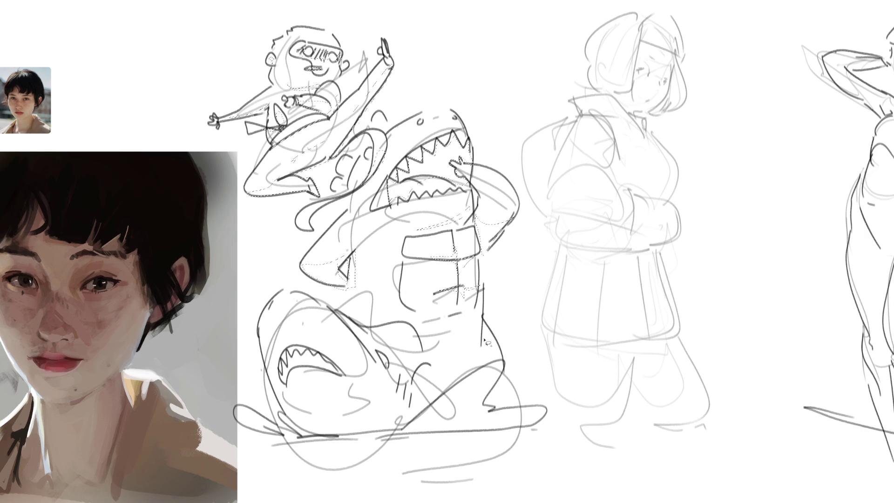
mouse_move(484, 340)
left_mouse_down()
mouse_move(493, 349)
mouse_move(482, 361)
mouse_move(485, 342)
left_mouse_up()
mouse_move(273, 377)
left_mouse_down()
mouse_move(263, 329)
mouse_move(297, 298)
mouse_move(329, 307)
mouse_move(415, 421)
mouse_move(284, 433)
left_mouse_up()
key("b")
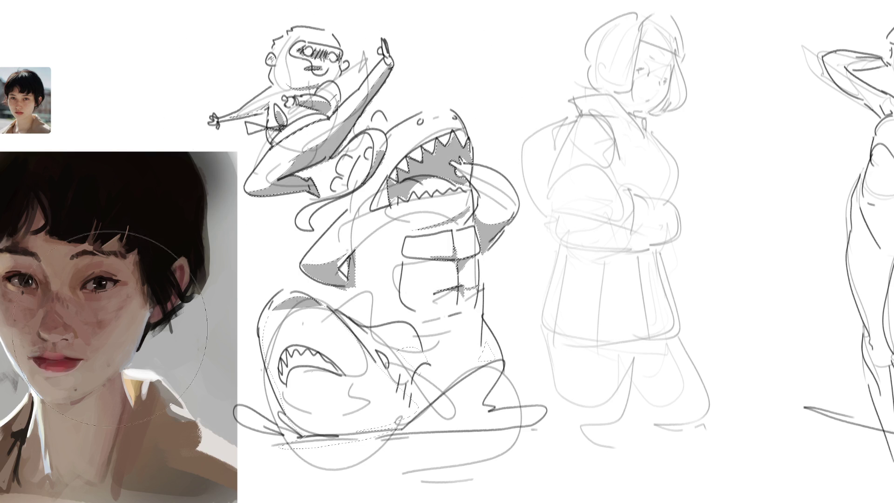
key("alt+BackSpace")
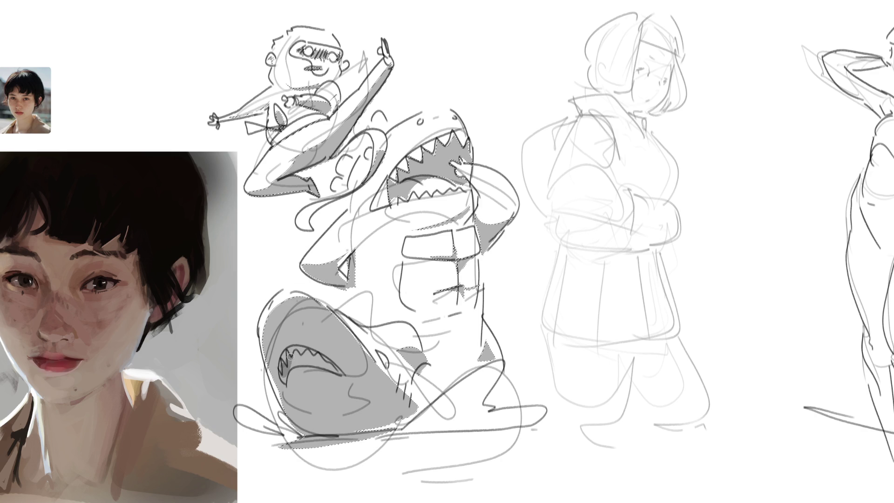
Shade the lower shark's mouth darker grey, deselect, and clean up faint stray marks
left_click_drag(290, 356, 390, 378)
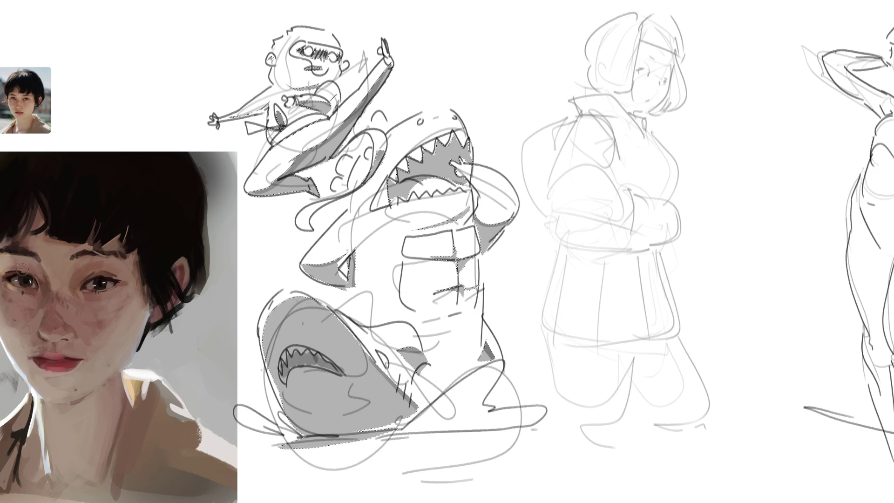
key("ctrl+d")
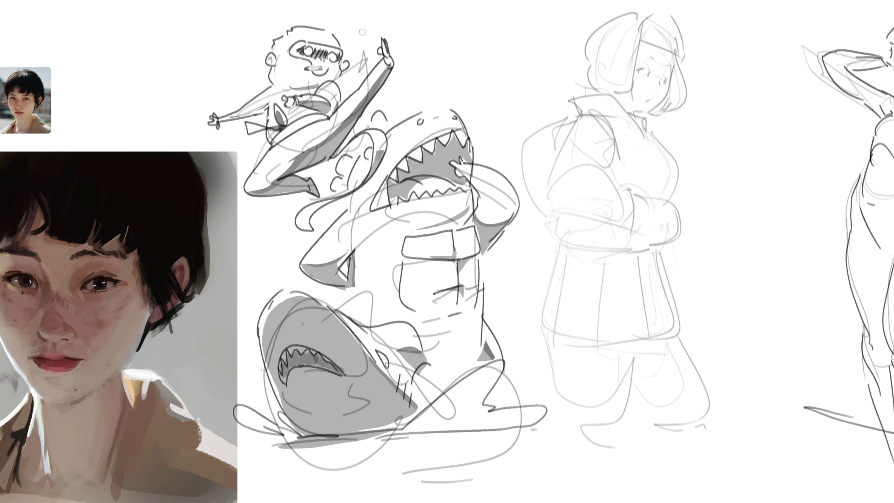
key("ctrl+z")
key("ctrl+z")
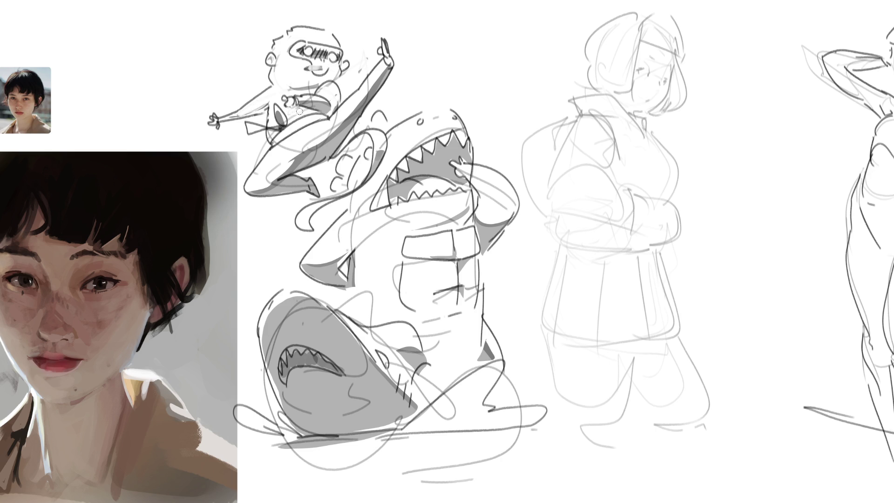
key("ctrl+z")
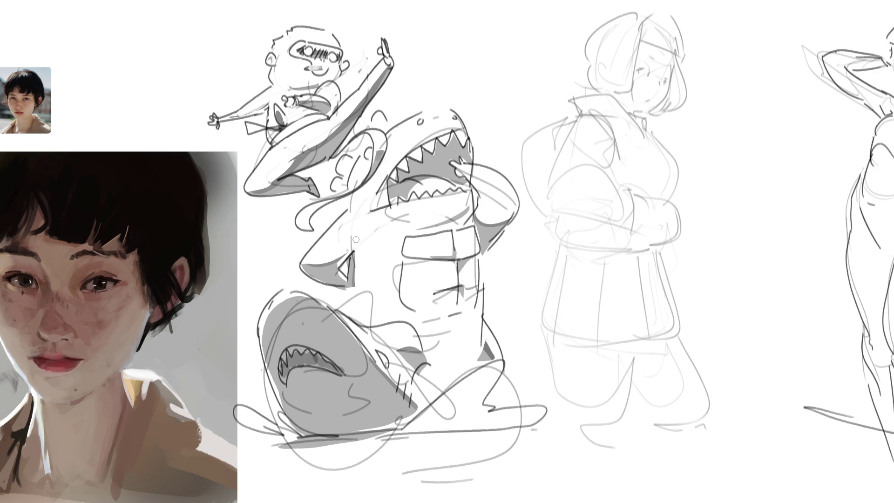
mouse_move(488, 189)
left_mouse_down()
mouse_move(471, 173)
mouse_move(491, 184)
mouse_move(501, 207)
left_mouse_up()
left_click_drag(414, 141, 456, 126)
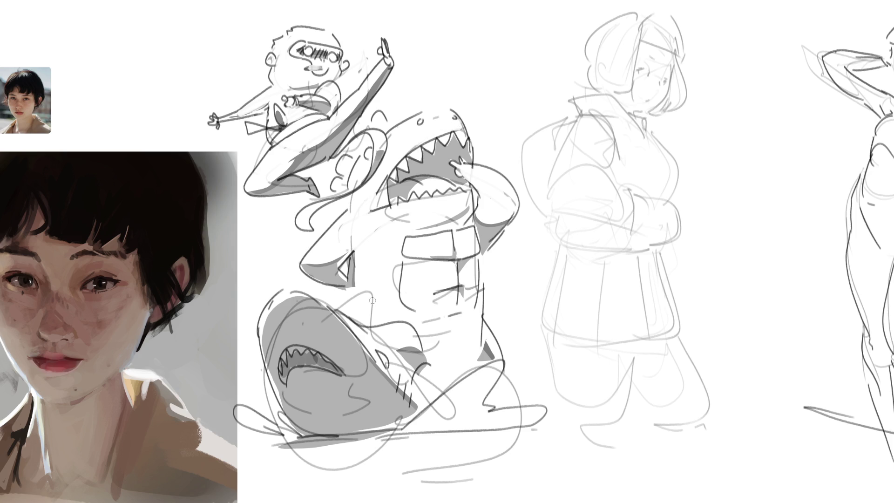
left_click_drag(373, 292, 368, 297)
Ink the girl's eye, glasses line and jaw line, redoing missteps
mouse_move(643, 61)
left_mouse_down()
mouse_move(645, 73)
mouse_move(656, 58)
mouse_move(652, 85)
left_mouse_up()
key("ctrl+z")
mouse_move(657, 78)
left_mouse_down()
mouse_move(678, 86)
mouse_move(675, 68)
mouse_move(673, 86)
mouse_move(649, 69)
mouse_move(657, 52)
mouse_move(675, 59)
mouse_move(655, 103)
left_mouse_up()
key("ctrl+z")
key("ctrl+z")
key("ctrl+z")
key("ctrl+z")
key("ctrl+z")
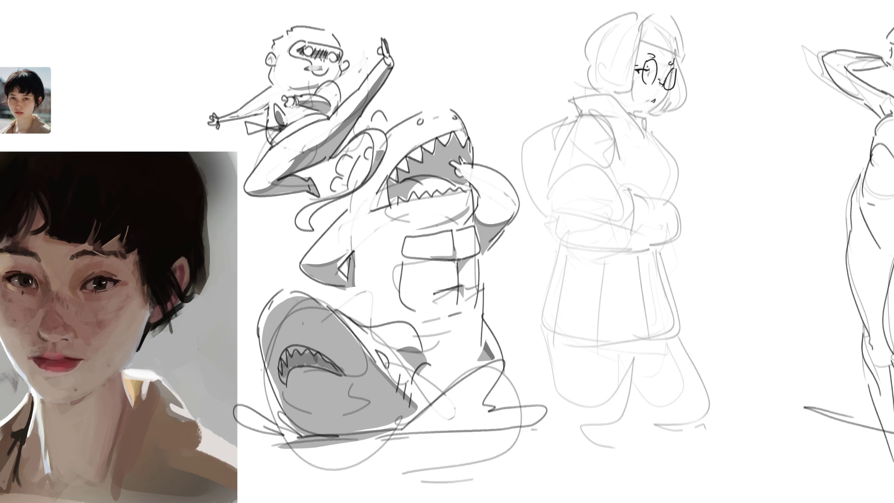
mouse_move(674, 69)
left_mouse_down()
mouse_move(660, 108)
mouse_move(632, 115)
left_mouse_up()
key("ctrl+z")
Outline the girl's bob haircut with its part, bangs and rounded sides
key("ctrl+z")
key("ctrl+z")
left_click_drag(648, 113, 632, 114)
mouse_move(574, 33)
left_mouse_down()
mouse_move(636, 15)
mouse_move(641, 33)
mouse_move(572, 52)
mouse_move(592, 90)
left_mouse_up()
key("ctrl+z")
key("ctrl+z")
mouse_move(575, 33)
left_mouse_down()
mouse_move(564, 70)
mouse_move(591, 90)
mouse_move(624, 93)
left_mouse_up()
mouse_move(641, 31)
left_mouse_down()
mouse_move(635, 87)
mouse_move(622, 92)
left_mouse_up()
left_click_drag(636, 19, 644, 42)
mouse_move(636, 18)
left_mouse_down()
mouse_move(657, 8)
mouse_move(686, 55)
mouse_move(673, 50)
mouse_move(671, 101)
left_mouse_up()
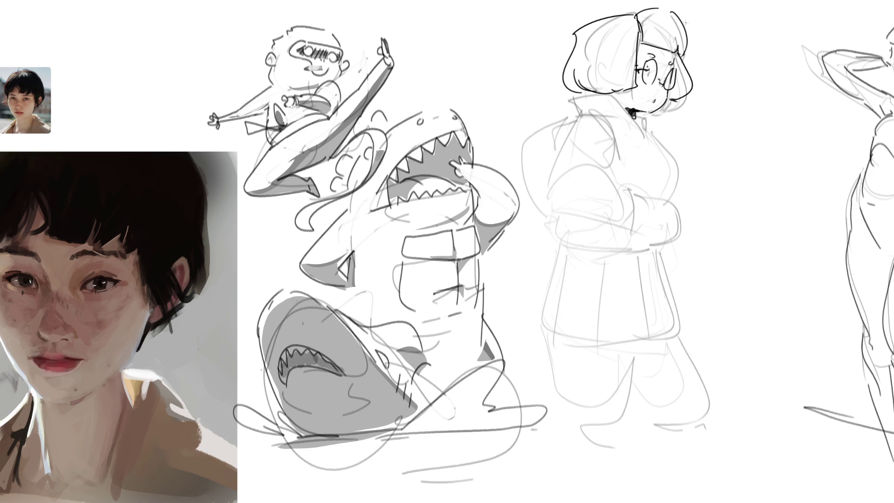
Ink the girl's glasses, collar, lapel, jacket and arm outlines
left_click_drag(636, 62, 674, 88)
left_click_drag(621, 107, 645, 127)
left_click_drag(566, 104, 582, 123)
left_click_drag(605, 116, 605, 177)
left_click_drag(628, 196, 679, 237)
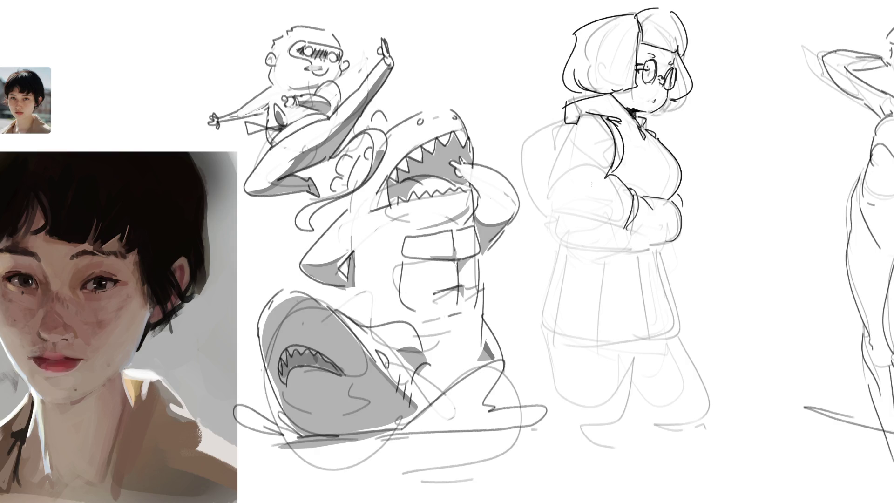
mouse_move(582, 111)
left_mouse_down()
mouse_move(542, 198)
mouse_move(631, 224)
left_mouse_up()
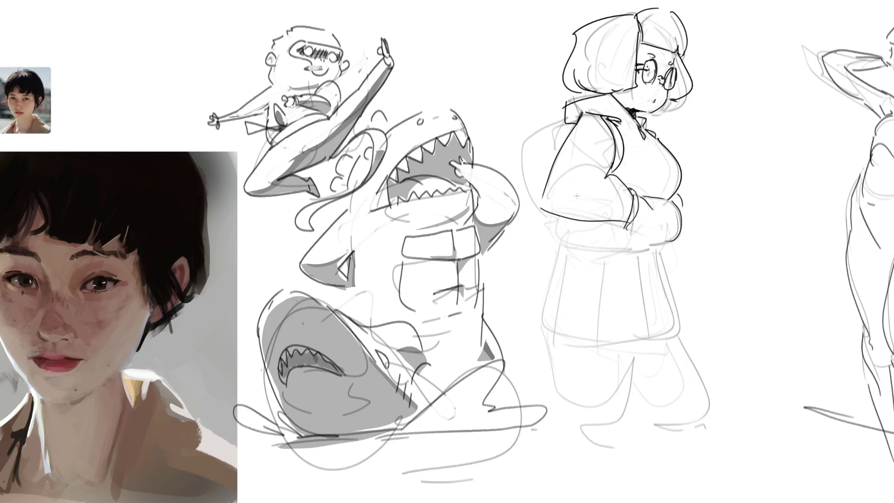
mouse_move(577, 113)
left_mouse_down()
mouse_move(558, 125)
mouse_move(558, 142)
mouse_move(550, 124)
mouse_move(538, 122)
left_mouse_up()
Draw the backpack behind her and ink the jacket hem and sleeve cuff
left_click_drag(516, 152, 524, 196)
left_click_drag(533, 135, 541, 196)
left_click_drag(528, 146, 535, 205)
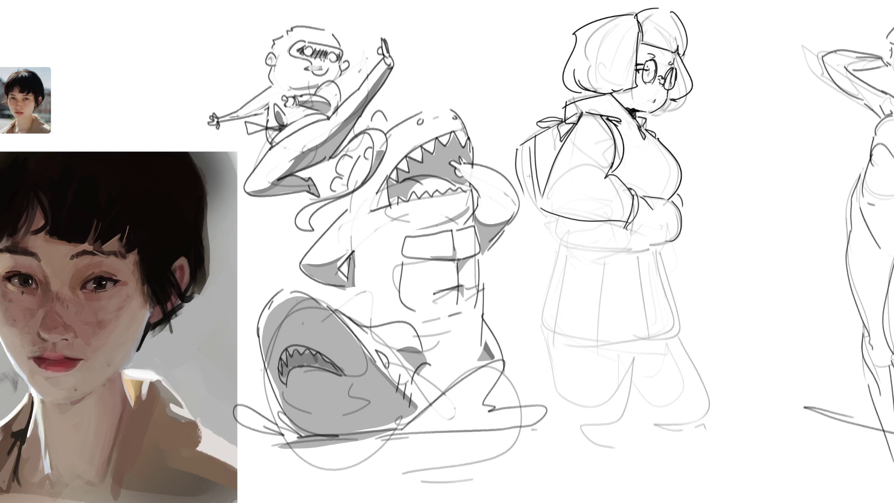
key("ctrl+z")
left_click_drag(534, 137, 555, 239)
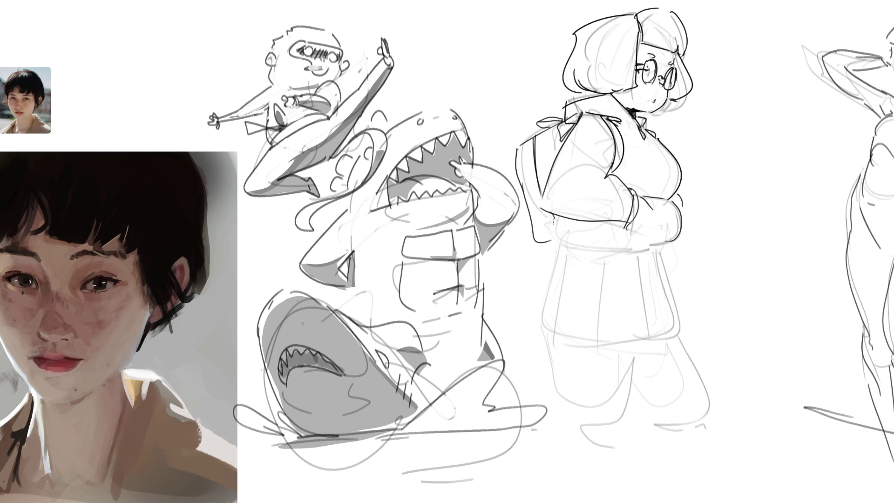
mouse_move(553, 222)
left_mouse_down()
mouse_move(564, 242)
mouse_move(668, 247)
left_mouse_up()
key("ctrl+z")
mouse_move(554, 238)
left_mouse_down()
mouse_move(580, 253)
mouse_move(665, 257)
left_mouse_up()
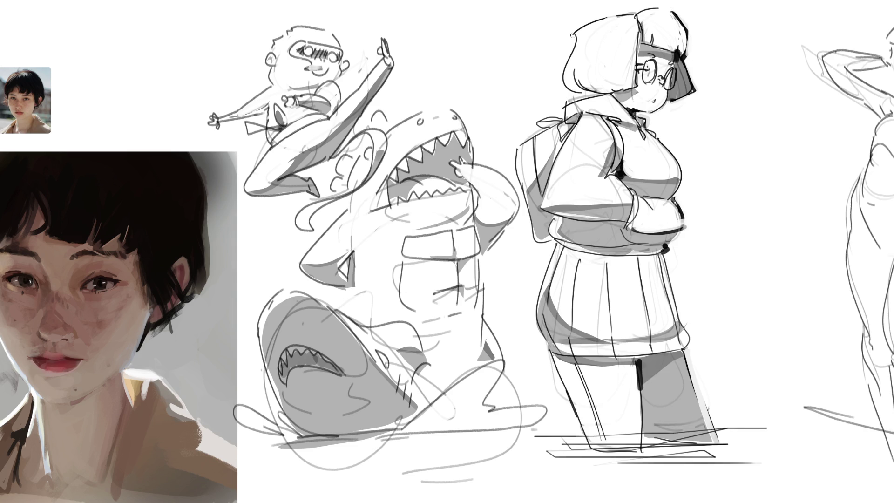
Thicken the hair's left edge, erase grey collar lines, and ink the neck ribbon
mouse_move(576, 33)
left_mouse_down()
mouse_move(561, 89)
mouse_move(605, 96)
left_mouse_up()
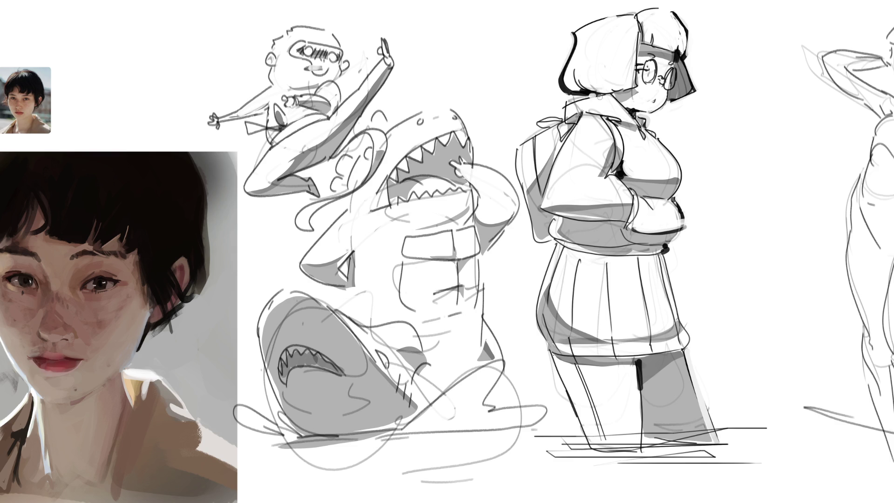
mouse_move(616, 113)
left_mouse_down()
mouse_move(582, 104)
mouse_move(598, 98)
mouse_move(564, 105)
mouse_move(591, 87)
left_mouse_up()
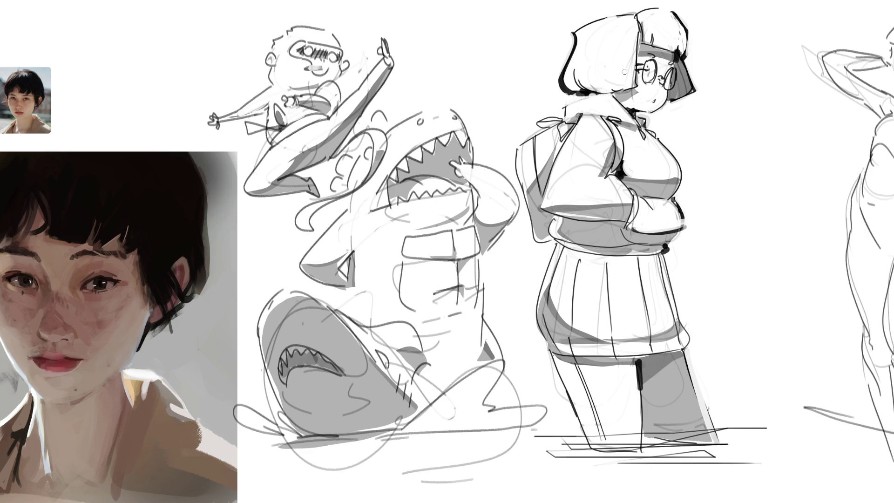
mouse_move(564, 115)
left_mouse_down()
mouse_move(542, 119)
mouse_move(535, 128)
mouse_move(547, 132)
mouse_move(520, 143)
mouse_move(513, 165)
mouse_move(531, 235)
mouse_move(542, 247)
mouse_move(557, 237)
left_mouse_up()
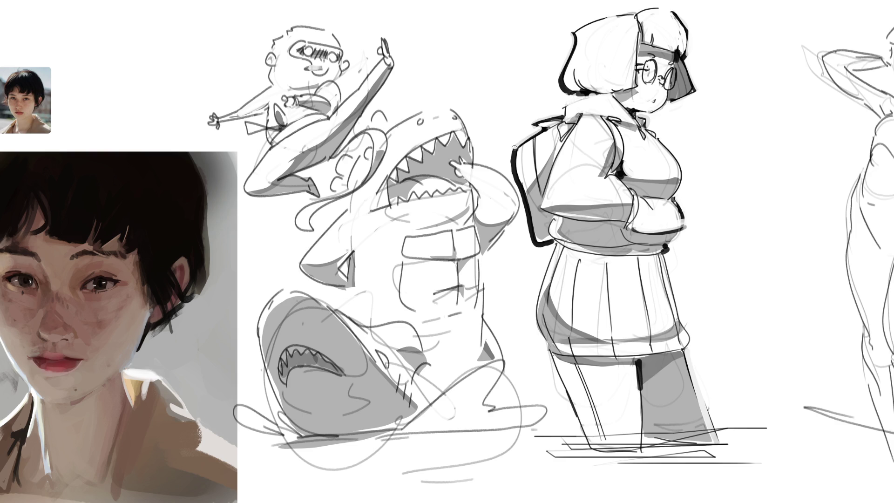
Thin the backpack's thick left edge, mark its lower-left corner and shade under the strap
mouse_move(515, 147)
left_mouse_down()
mouse_move(533, 246)
mouse_move(557, 243)
left_mouse_up()
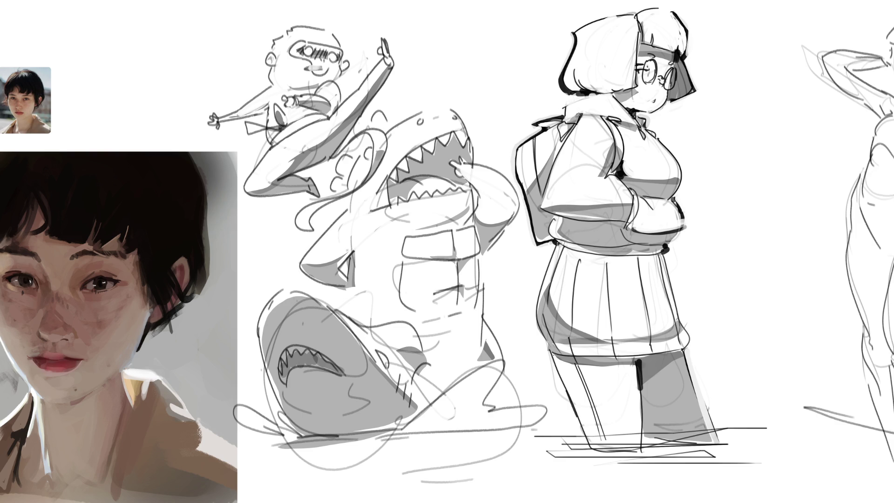
left_click(557, 216)
mouse_move(606, 170)
left_mouse_down()
mouse_move(621, 162)
mouse_move(612, 172)
left_mouse_up()
Add a dark, enlarged jacket button near the hand and ink the hand's edge
left_click(620, 223)
left_click(621, 224)
left_click_drag(634, 199, 623, 224)
left_click(622, 227)
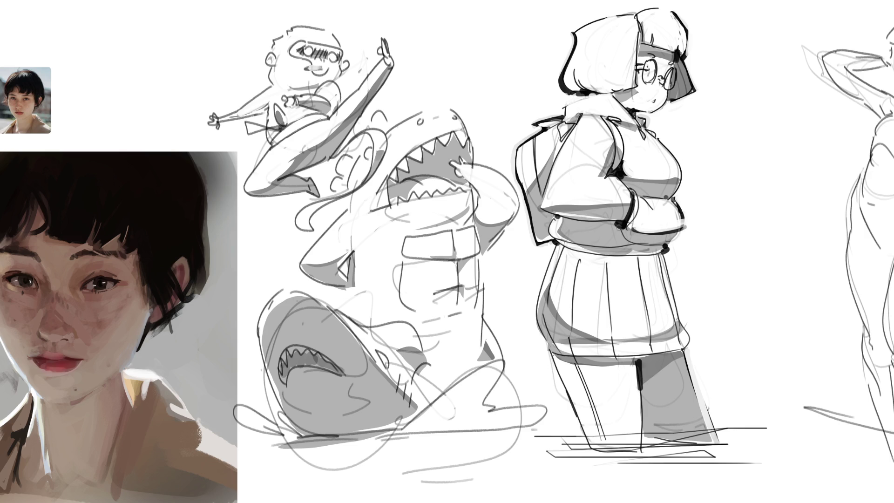
Ink the waistband from the button, replacing the undone hip stroke with a thinner line
mouse_move(617, 223)
left_mouse_down()
mouse_move(626, 239)
mouse_move(665, 256)
left_mouse_up()
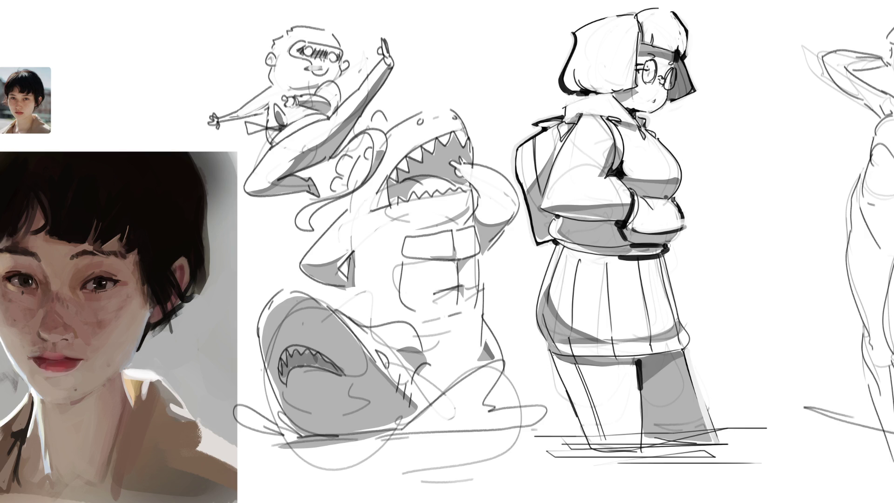
left_click_drag(552, 242, 566, 252)
key("ctrl+z")
key("ctrl+z")
key("ctrl+z")
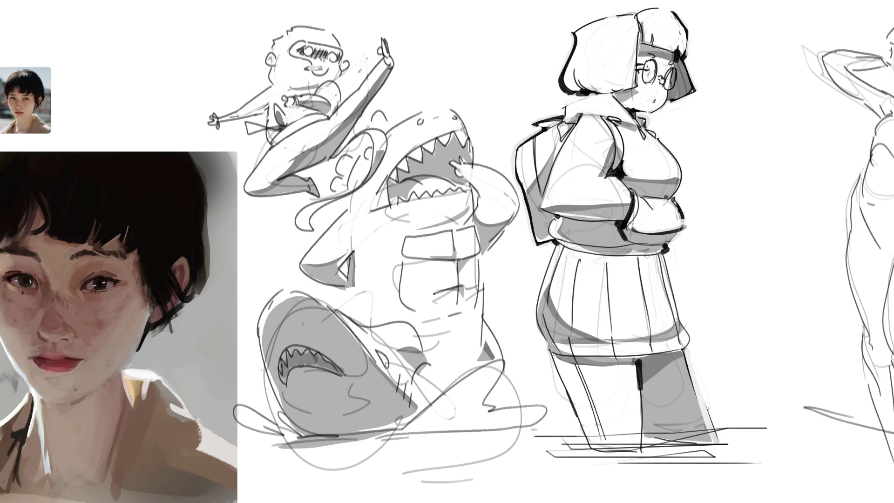
left_click_drag(639, 245, 665, 242)
Redraw the skirt's left edge, undo the bold leg stroke, and soften the leg shadow's right edge
mouse_move(555, 243)
left_mouse_down()
mouse_move(535, 326)
mouse_move(548, 354)
mouse_move(554, 257)
mouse_move(535, 309)
left_mouse_up()
mouse_move(557, 242)
left_mouse_down()
mouse_move(536, 313)
mouse_move(548, 350)
mouse_move(552, 259)
mouse_move(538, 317)
mouse_move(544, 346)
mouse_move(592, 443)
left_mouse_up()
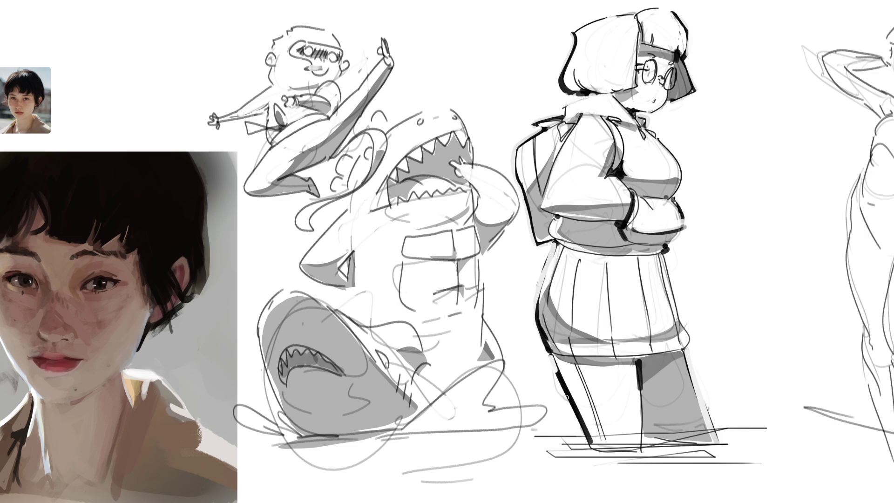
key("ctrl+z")
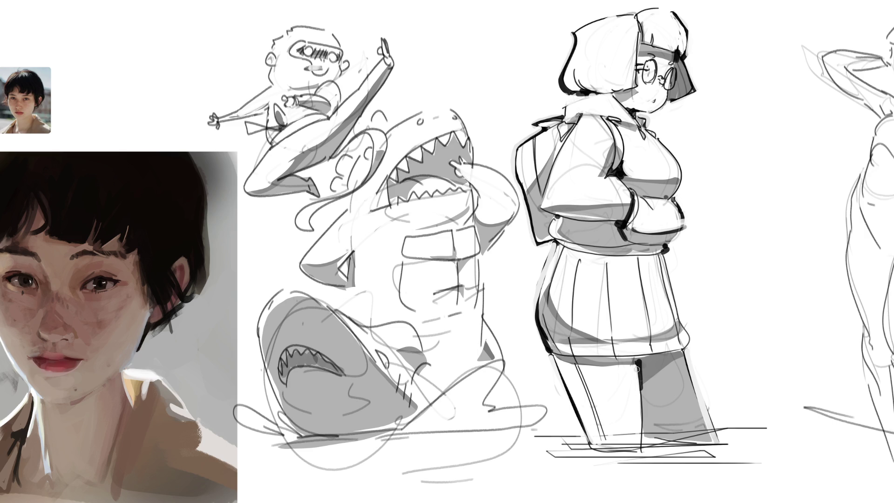
left_click_drag(688, 351, 718, 436)
left_click_drag(694, 375, 711, 439)
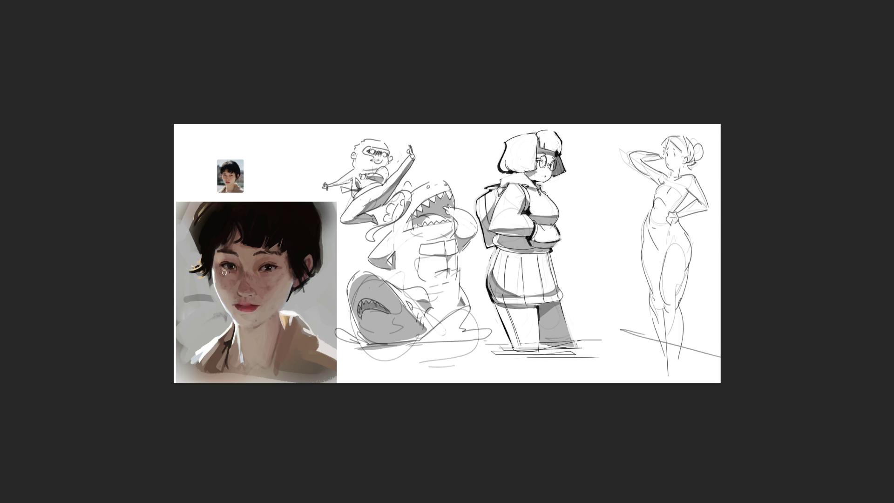
Hand-letter large black B, R, B strokes across the portrait's face, with small dashes underneath
mouse_move(229, 254)
left_mouse_down()
mouse_move(213, 321)
mouse_move(199, 328)
left_mouse_up()
left_click_drag(265, 318, 265, 333)
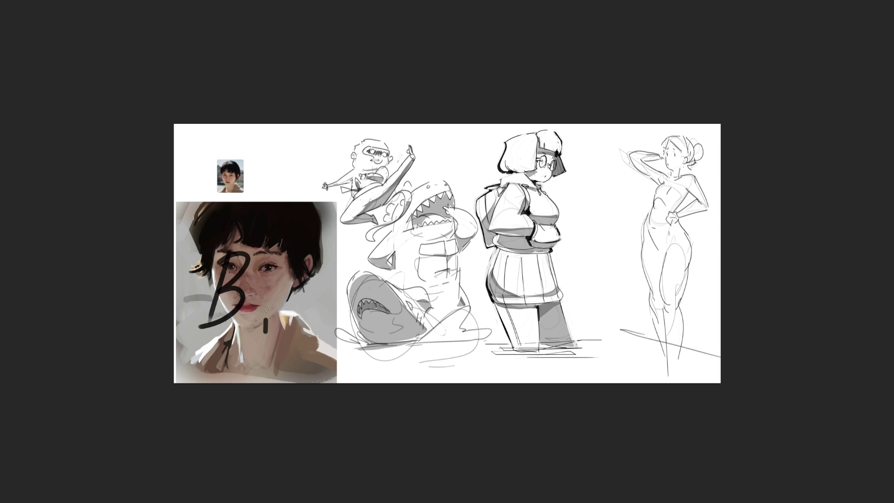
mouse_move(269, 283)
left_mouse_down()
mouse_move(263, 354)
mouse_move(236, 351)
left_mouse_up()
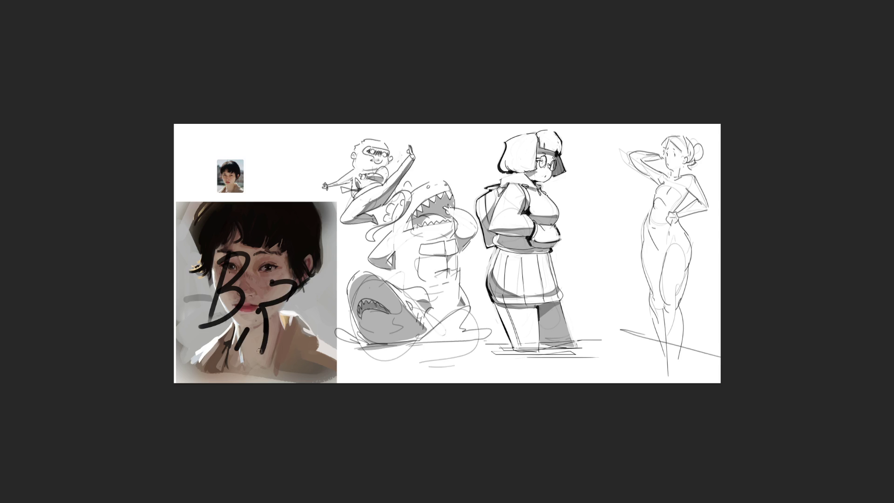
left_click_drag(274, 279, 253, 317)
left_click_drag(242, 340, 228, 366)
left_click(320, 366)
mouse_move(295, 319)
left_mouse_down()
mouse_move(304, 335)
mouse_move(285, 342)
left_mouse_up()
mouse_move(302, 326)
left_mouse_down()
mouse_move(319, 373)
mouse_move(326, 370)
left_mouse_up()
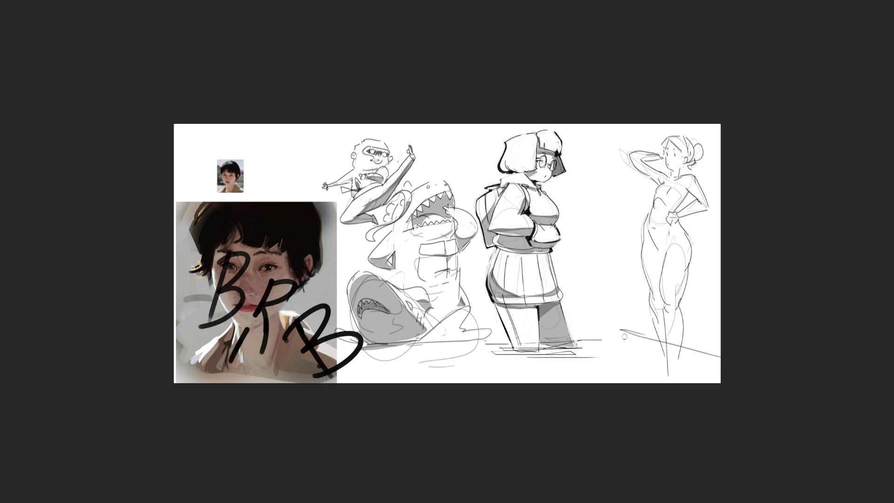
Undo the stray dot and the BRB scribble strokes over the portrait reference
left_click(602, 153)
key("ctrl+z")
key("ctrl+z")
key("ctrl+z")
key("ctrl+z")
key("ctrl+z")
key("ctrl+z")
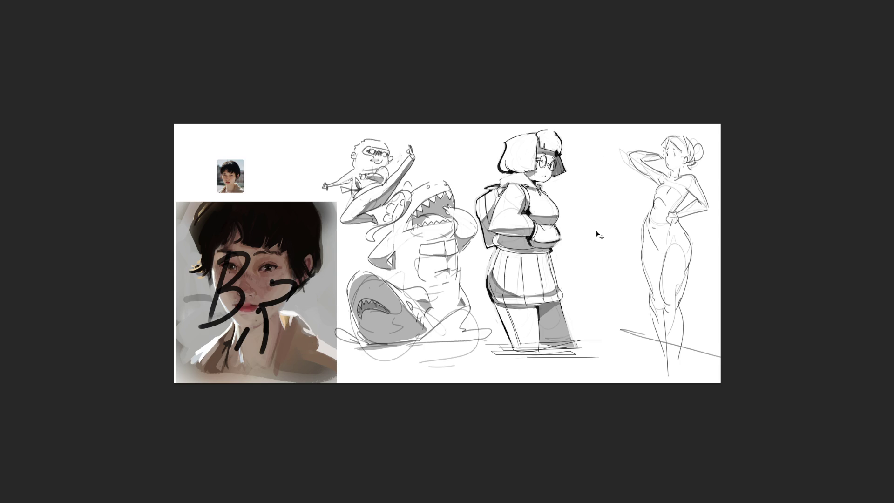
key("ctrl+z")
key("ctrl+z")
key("ctrl+z")
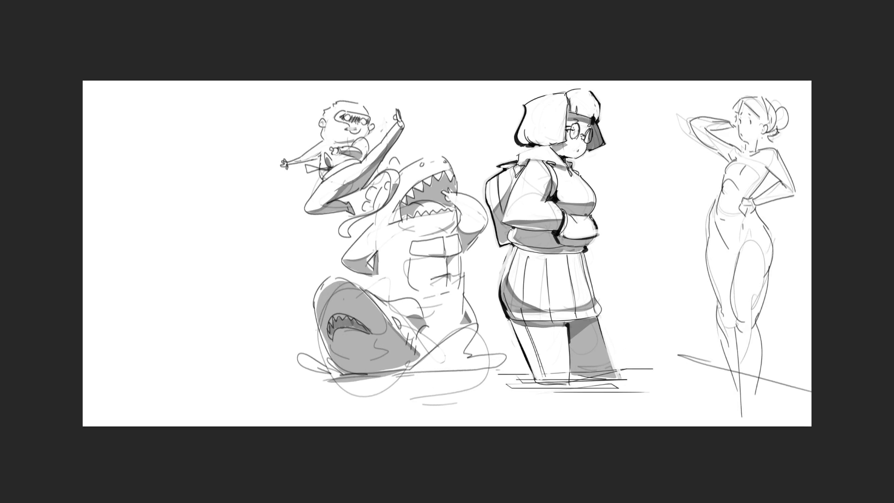
Shift the sketch layer left, then erase the right-hand standing figure with a larger eraser
key("ctrl+t")
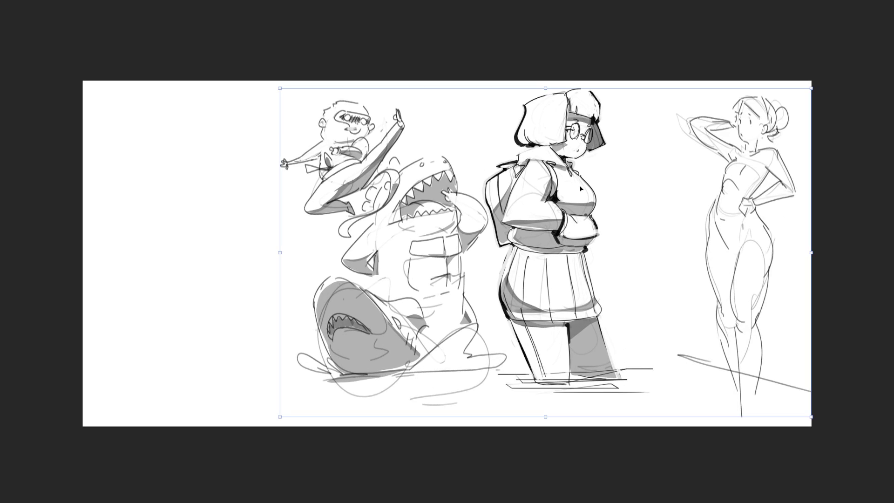
left_click_drag(581, 189, 396, 195)
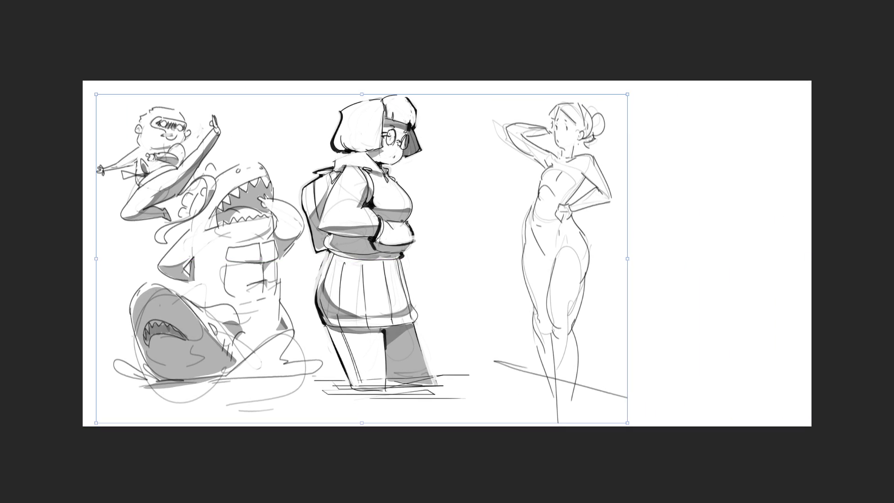
key("Return")
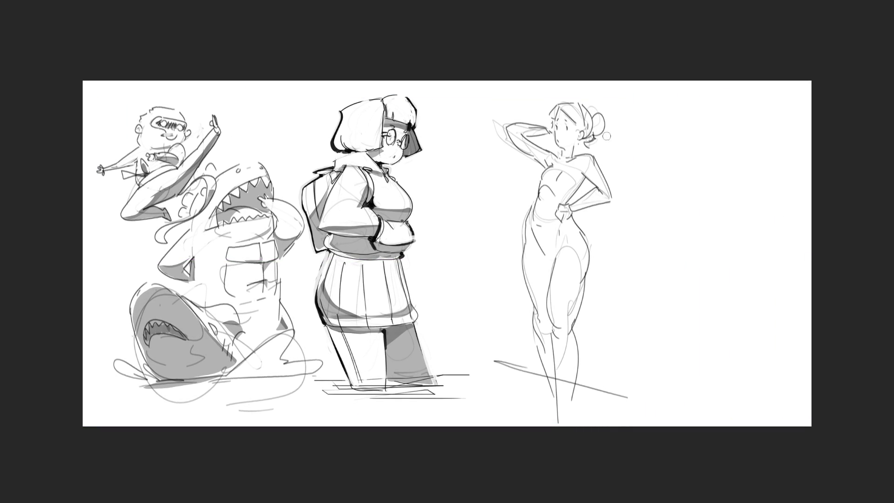
key("bracketright")
key("bracketright")
key("bracketright")
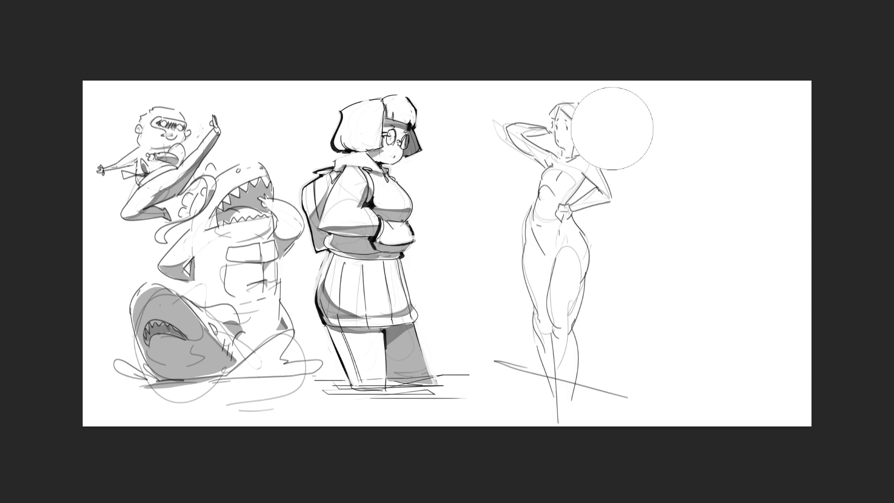
mouse_move(612, 128)
left_mouse_down()
mouse_move(523, 160)
mouse_move(567, 236)
mouse_move(541, 360)
left_mouse_up()
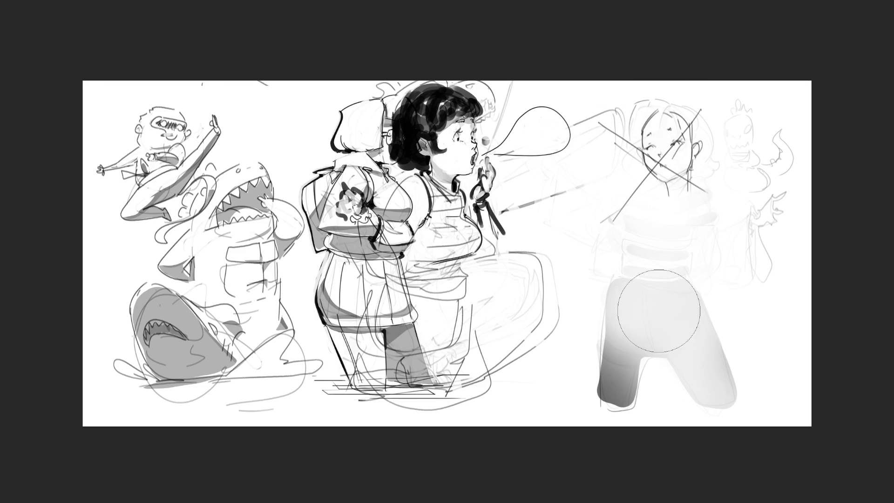
Erase the far-right figure and creature, then move the bubble-blowing girl right, flipped horizontally
mouse_move(754, 153)
left_mouse_down()
mouse_move(742, 99)
mouse_move(806, 300)
left_mouse_up()
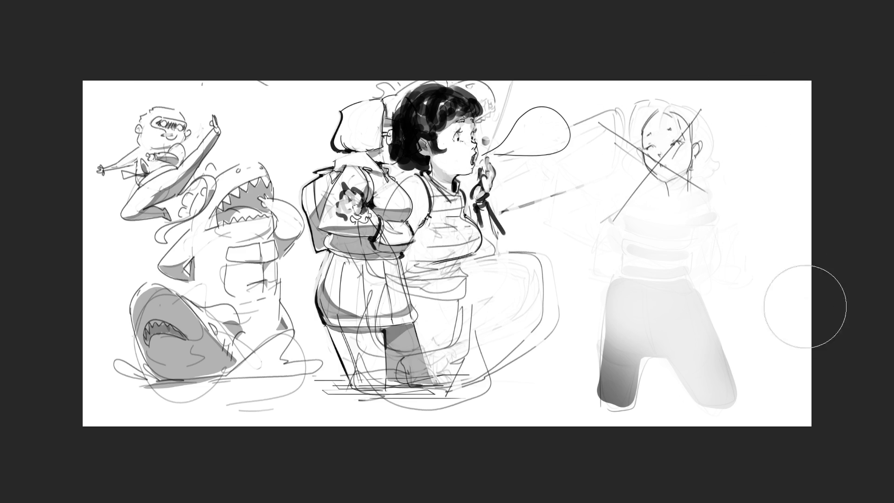
mouse_move(749, 270)
left_mouse_down()
mouse_move(629, 102)
mouse_move(622, 359)
mouse_move(675, 156)
mouse_move(661, 123)
left_mouse_up()
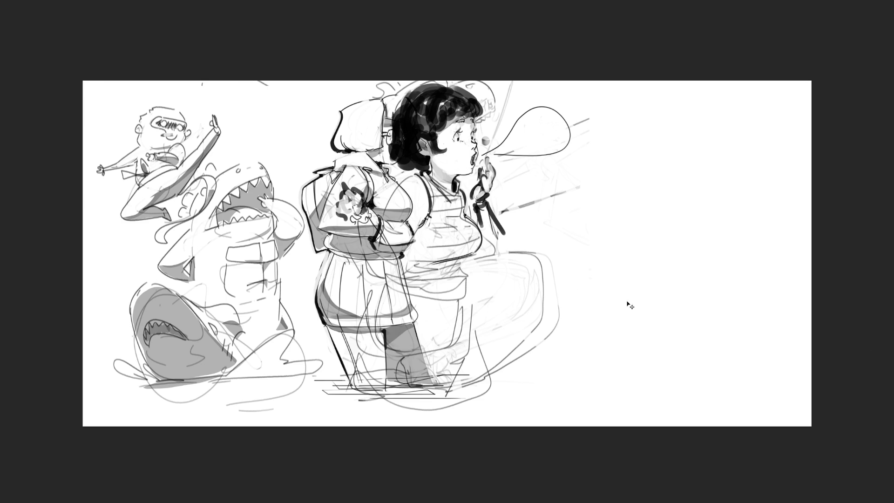
key("ctrl+t")
mouse_move(446, 214)
left_mouse_down()
mouse_move(512, 214)
mouse_move(519, 172)
left_mouse_up()
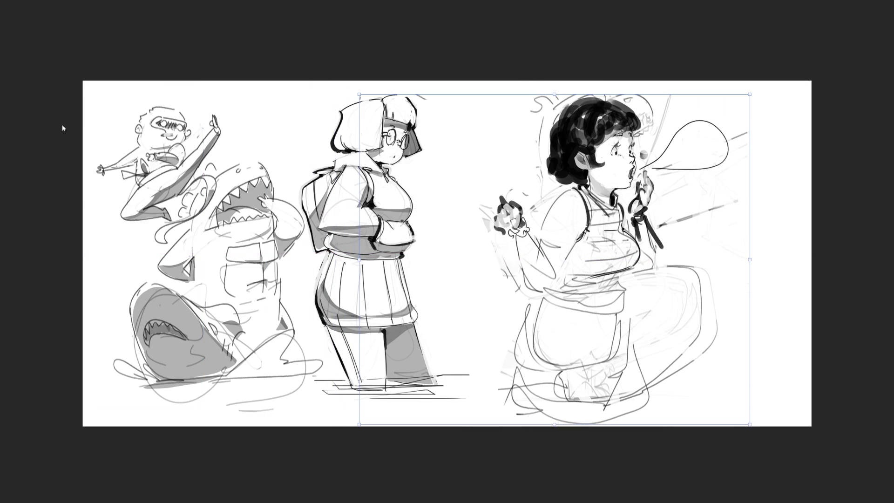
key("h")
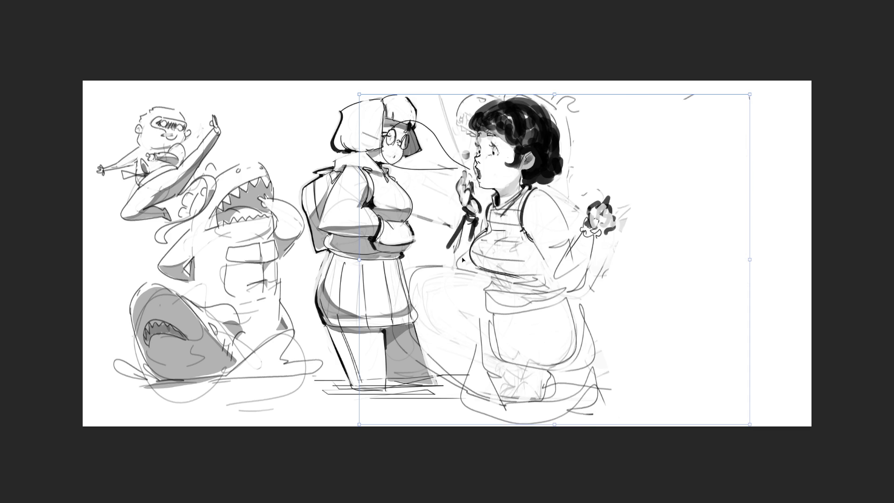
mouse_move(488, 254)
left_mouse_down()
mouse_move(591, 252)
mouse_move(595, 244)
left_mouse_up()
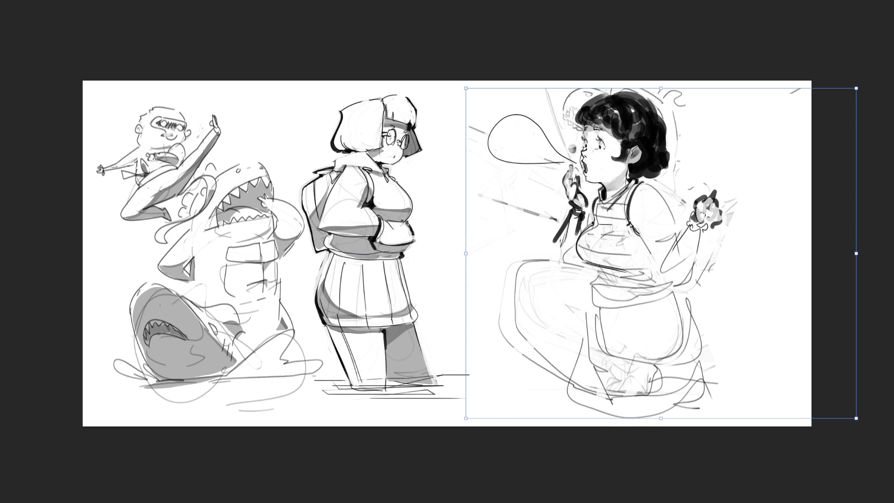
key("Return")
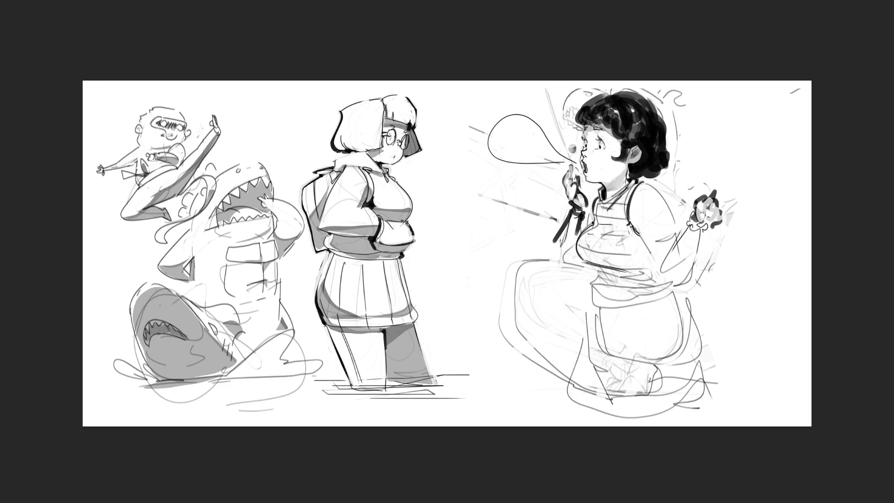
Zoom in and redraw the girl's raised fingers and the ribbon and hand below her mouth
key("ctrl+plus")
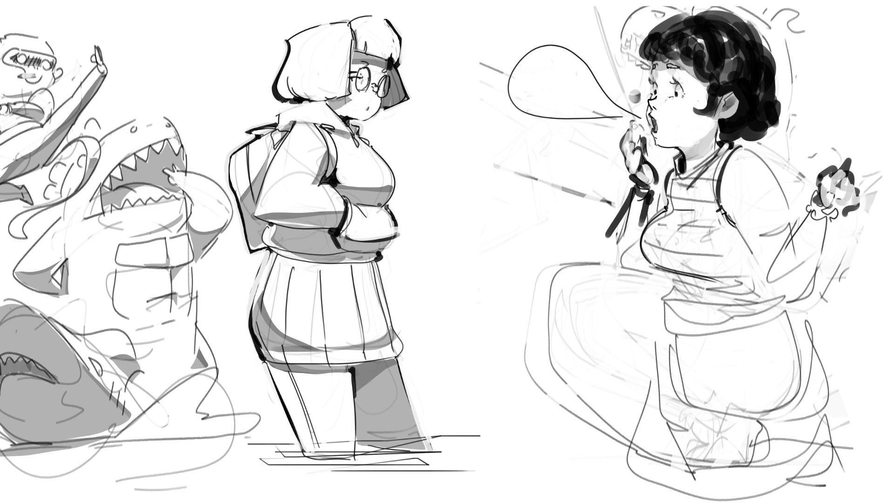
mouse_move(635, 123)
left_mouse_down()
mouse_move(619, 164)
mouse_move(632, 178)
mouse_move(639, 173)
mouse_move(626, 171)
mouse_move(641, 150)
mouse_move(628, 163)
mouse_move(639, 159)
mouse_move(657, 183)
mouse_move(643, 138)
mouse_move(641, 168)
mouse_move(634, 142)
mouse_move(626, 158)
mouse_move(635, 146)
mouse_move(626, 128)
mouse_move(621, 168)
mouse_move(631, 121)
mouse_move(629, 136)
mouse_move(632, 125)
mouse_move(639, 137)
mouse_move(627, 173)
mouse_move(645, 134)
left_mouse_up()
key("ctrl+z")
key("ctrl+z")
key("ctrl+z")
key("ctrl+z")
key("ctrl+z")
key("ctrl+z")
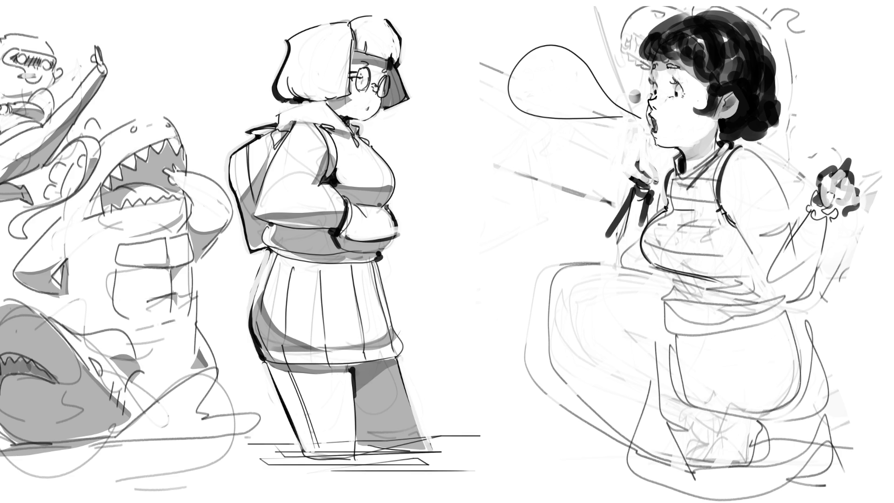
mouse_move(655, 181)
left_mouse_down()
mouse_move(627, 224)
mouse_move(616, 213)
left_mouse_up()
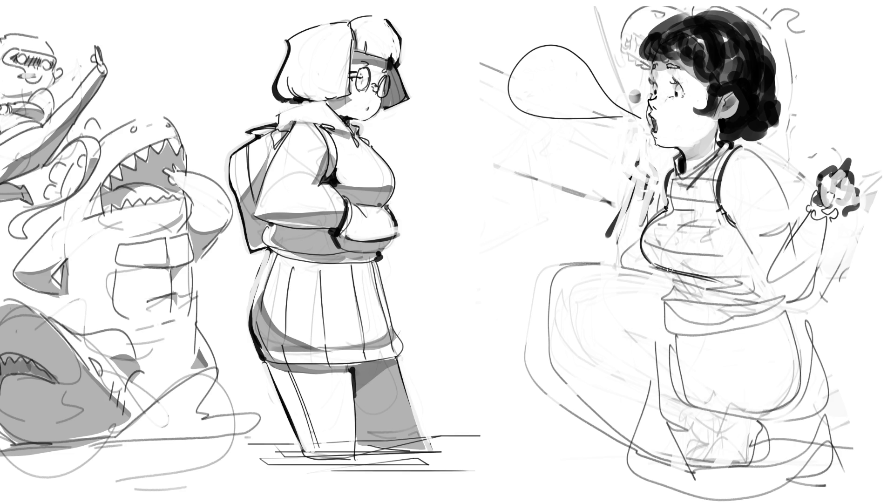
Outline the girl's lower belly and the apron pocket with its upper edge
mouse_move(625, 266)
left_mouse_down()
mouse_move(746, 289)
mouse_move(764, 282)
mouse_move(728, 286)
mouse_move(744, 287)
left_mouse_up()
mouse_move(626, 266)
left_mouse_down()
mouse_move(684, 296)
mouse_move(769, 289)
left_mouse_up()
mouse_move(676, 285)
left_mouse_down()
mouse_move(656, 297)
mouse_move(771, 290)
left_mouse_up()
mouse_move(675, 286)
left_mouse_down()
mouse_move(652, 325)
mouse_move(673, 355)
mouse_move(732, 359)
mouse_move(791, 299)
left_mouse_up()
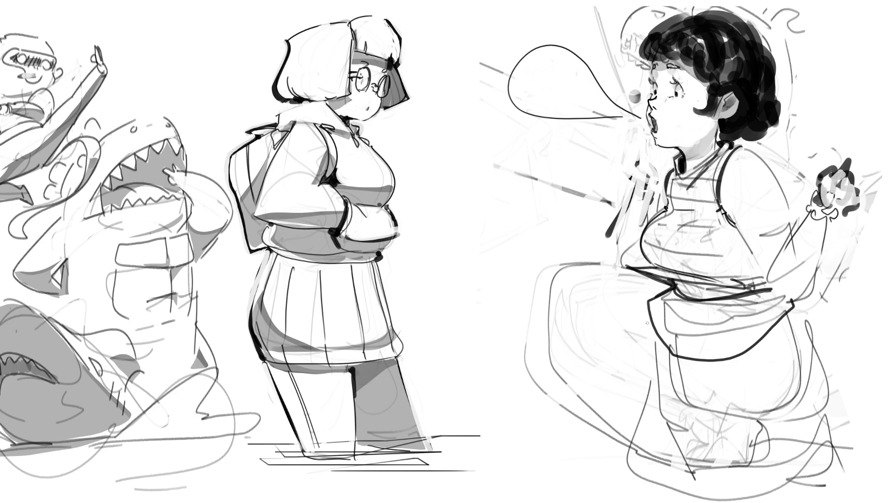
mouse_move(647, 316)
left_mouse_down()
mouse_move(681, 327)
mouse_move(731, 324)
mouse_move(737, 347)
mouse_move(736, 327)
left_mouse_up()
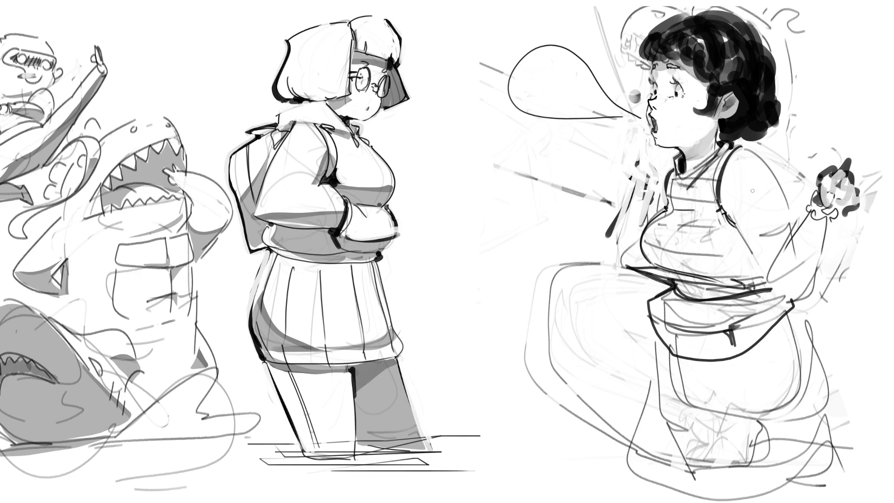
With a larger brush, shade grey under the belt, down to the pouch, and along her side
key("bracketright")
key("bracketright")
key("bracketright")
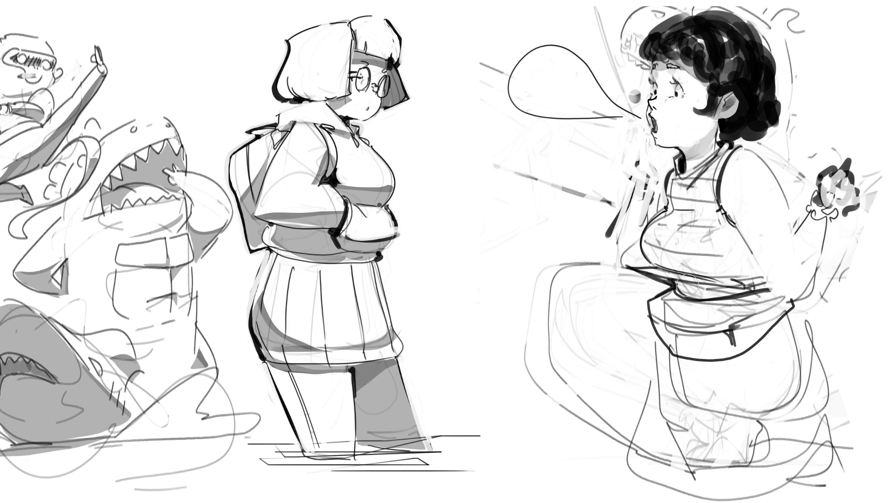
mouse_move(681, 287)
left_mouse_down()
mouse_move(745, 298)
mouse_move(668, 305)
mouse_move(736, 305)
mouse_move(680, 287)
left_mouse_up()
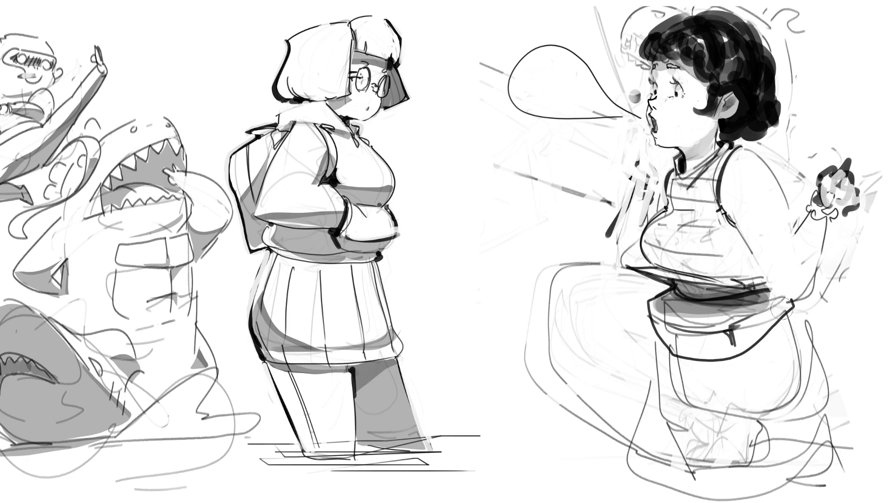
mouse_move(786, 302)
left_mouse_down()
mouse_move(725, 366)
mouse_move(768, 344)
mouse_move(684, 401)
mouse_move(792, 326)
mouse_move(810, 400)
left_mouse_up()
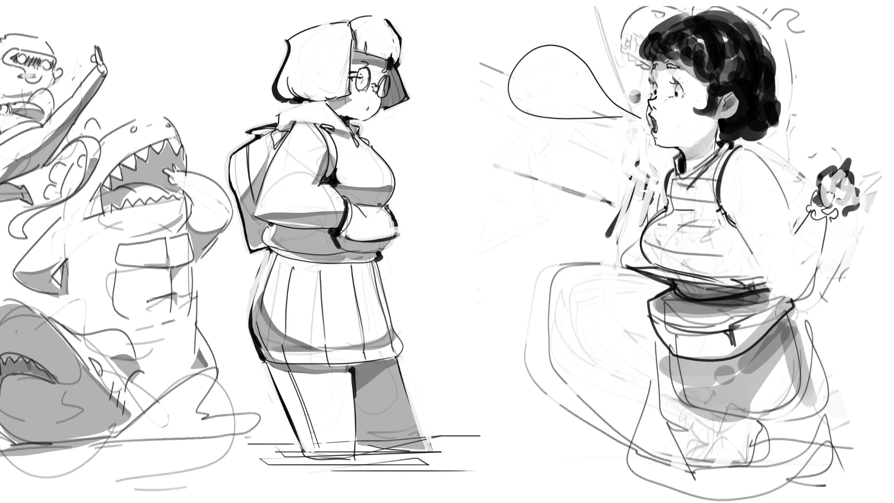
left_click_drag(797, 310, 812, 250)
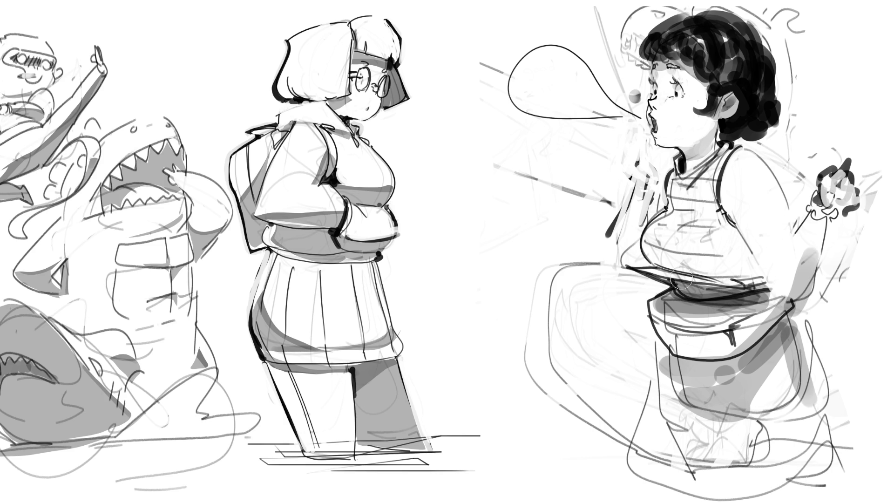
mouse_move(657, 258)
left_mouse_down()
mouse_move(751, 239)
mouse_move(740, 247)
mouse_move(757, 288)
left_mouse_up()
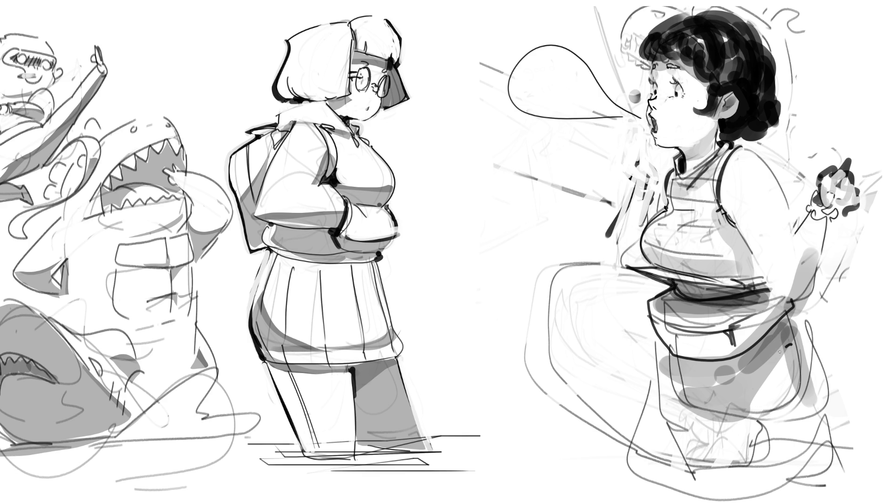
Ink two dark curved lines down the belt bag, retrying the first until it sits right
left_click_drag(791, 345, 740, 420)
key("ctrl+z")
left_click_drag(797, 343, 750, 422)
key("ctrl+z")
left_click_drag(797, 342, 743, 436)
key("ctrl+z")
left_click_drag(797, 343, 746, 422)
left_click_drag(669, 352, 700, 419)
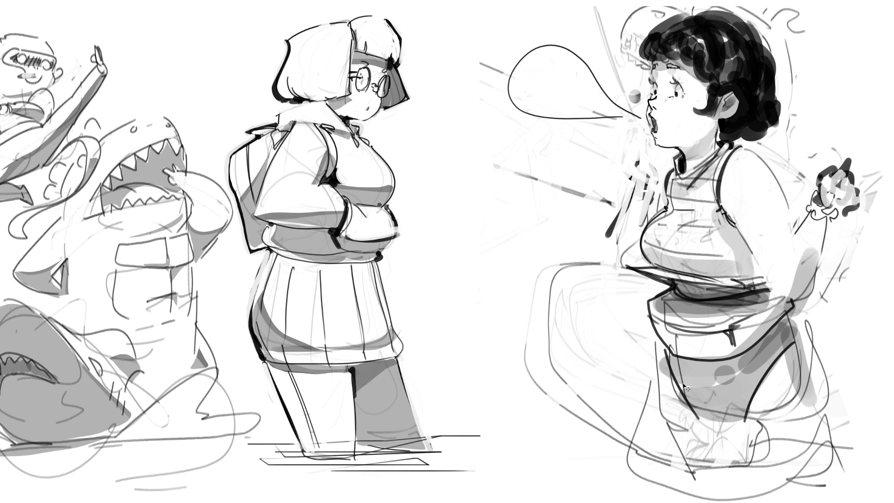
Redraw the second bag line and ink the right leg outline and the bag's left edge
key("ctrl+z")
mouse_move(669, 353)
left_mouse_down()
mouse_move(704, 425)
mouse_move(736, 440)
left_mouse_up()
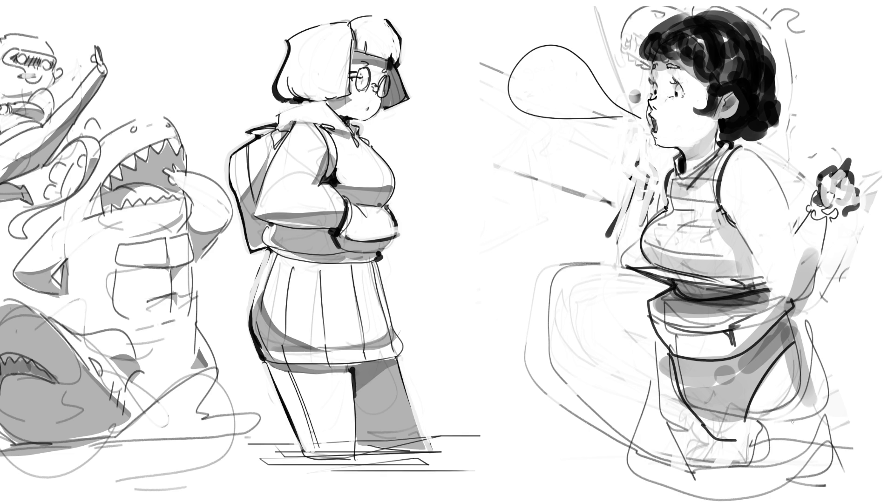
mouse_move(788, 316)
left_mouse_down()
mouse_move(823, 387)
mouse_move(836, 448)
left_mouse_up()
mouse_move(668, 350)
left_mouse_down()
mouse_move(656, 396)
mouse_move(662, 471)
left_mouse_up()
left_click_drag(750, 404, 729, 502)
left_click_drag(832, 433, 837, 502)
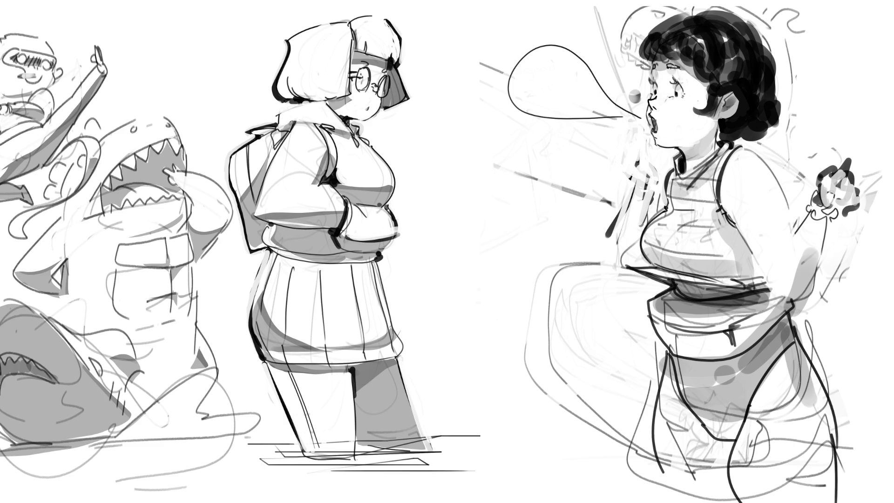
Run the leg lines to the bottom edge, fill the dark triangle between legs, and ink the strap
key("ctrl+z")
key("ctrl+z")
left_click_drag(835, 420, 830, 502)
left_click_drag(754, 403, 750, 498)
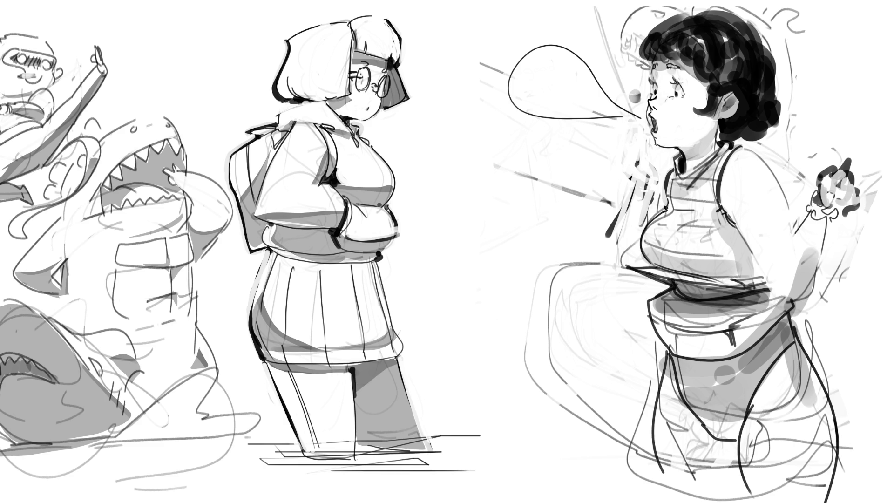
left_click_drag(668, 474, 677, 502)
mouse_move(714, 441)
left_mouse_down()
mouse_move(736, 461)
mouse_move(738, 442)
mouse_move(727, 445)
mouse_move(736, 452)
left_mouse_up()
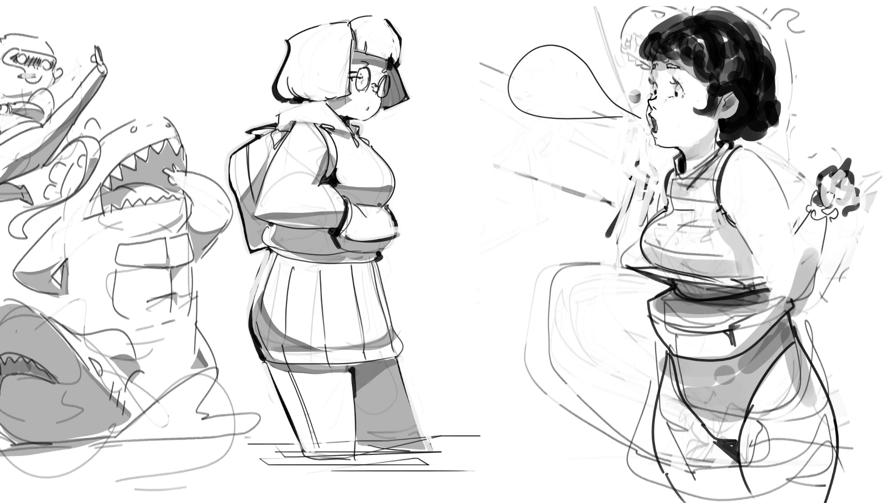
left_click_drag(780, 322, 788, 343)
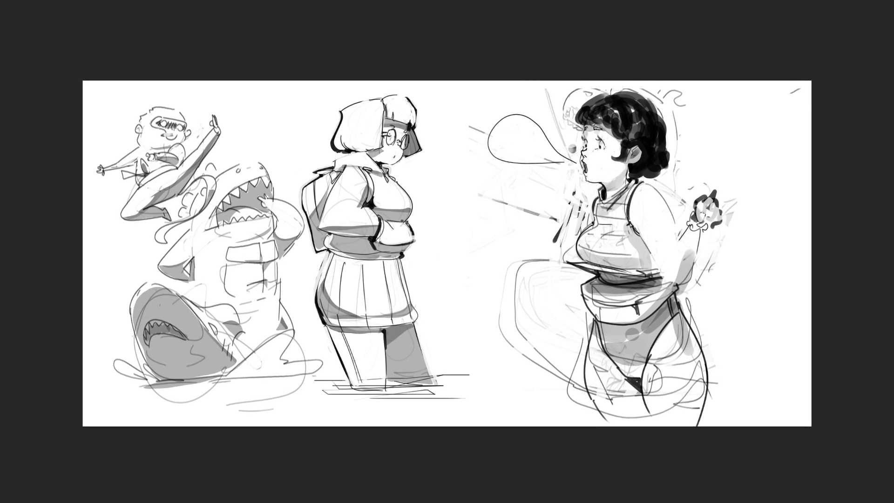
Letter a B and an R vertically beside the glasses girl's chest
mouse_move(420, 177)
left_mouse_down()
mouse_move(434, 187)
mouse_move(436, 216)
left_mouse_up()
mouse_move(431, 234)
left_mouse_down()
mouse_move(437, 256)
mouse_move(454, 250)
mouse_move(450, 297)
left_mouse_up()
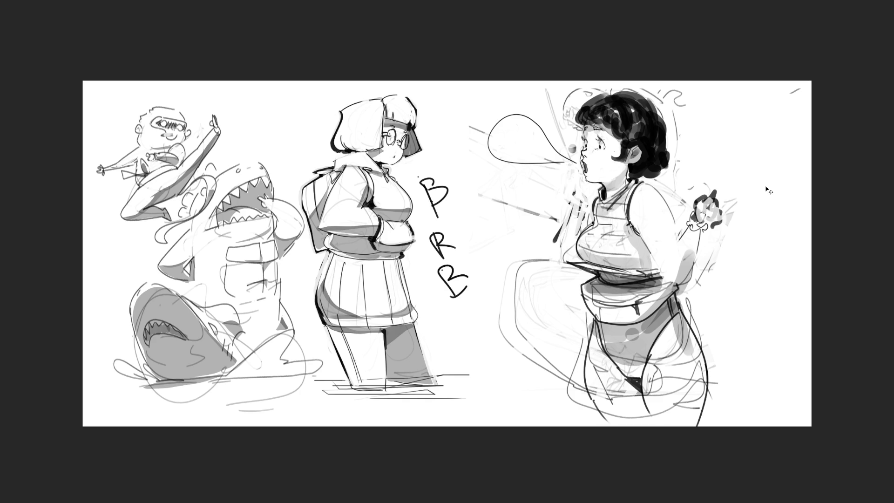
Undo the BRB strokes, redraw the fist with a pointed shape, and outline a hand by the mouth
key("ctrl+z")
key("ctrl+z")
key("ctrl+z")
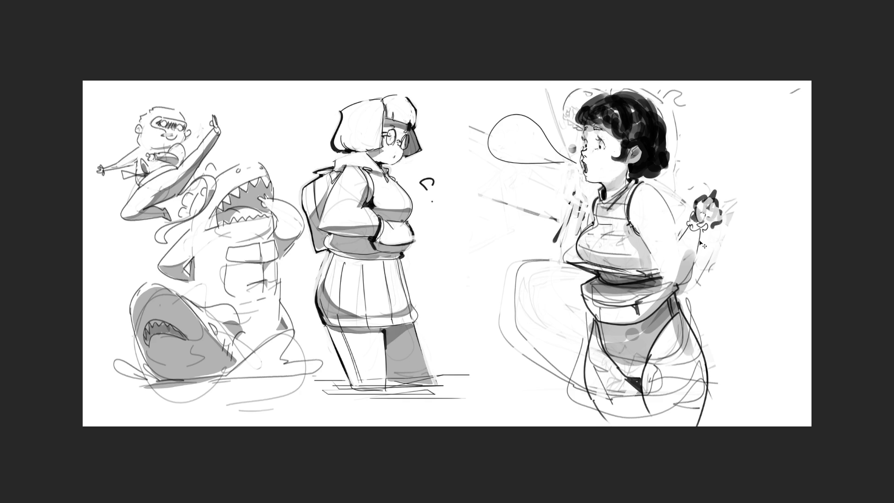
key("ctrl+z")
key("ctrl+z")
mouse_move(708, 199)
left_mouse_down()
mouse_move(698, 179)
mouse_move(703, 231)
mouse_move(715, 186)
mouse_move(705, 189)
mouse_move(706, 215)
mouse_move(707, 190)
mouse_move(746, 267)
left_mouse_up()
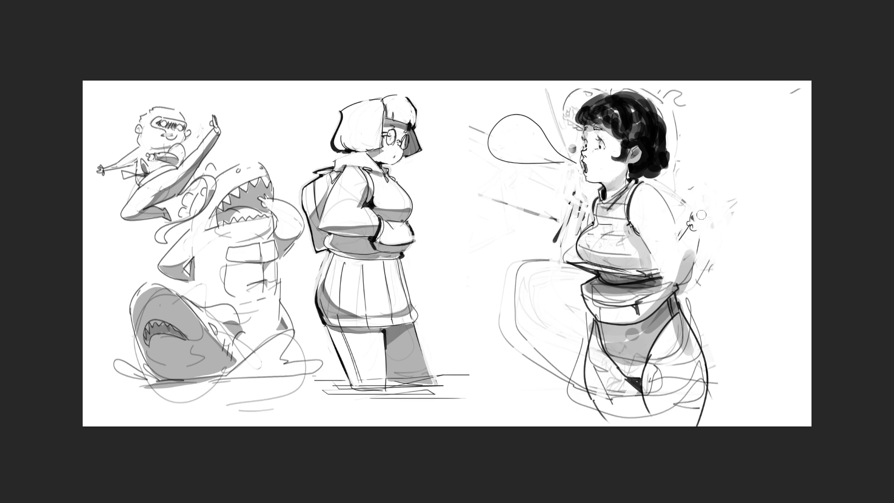
mouse_move(692, 219)
left_mouse_down()
mouse_move(702, 200)
mouse_move(708, 209)
left_mouse_up()
mouse_move(702, 210)
left_mouse_down()
mouse_move(706, 193)
mouse_move(704, 217)
mouse_move(718, 231)
mouse_move(740, 216)
mouse_move(737, 202)
mouse_move(690, 230)
mouse_move(709, 233)
left_mouse_up()
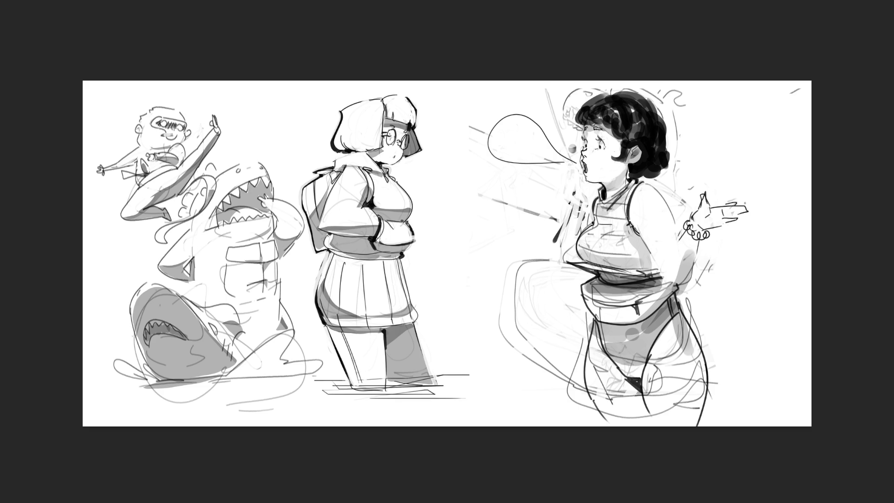
mouse_move(728, 202)
left_mouse_down()
mouse_move(727, 224)
mouse_move(740, 215)
mouse_move(720, 228)
mouse_move(735, 219)
left_mouse_up()
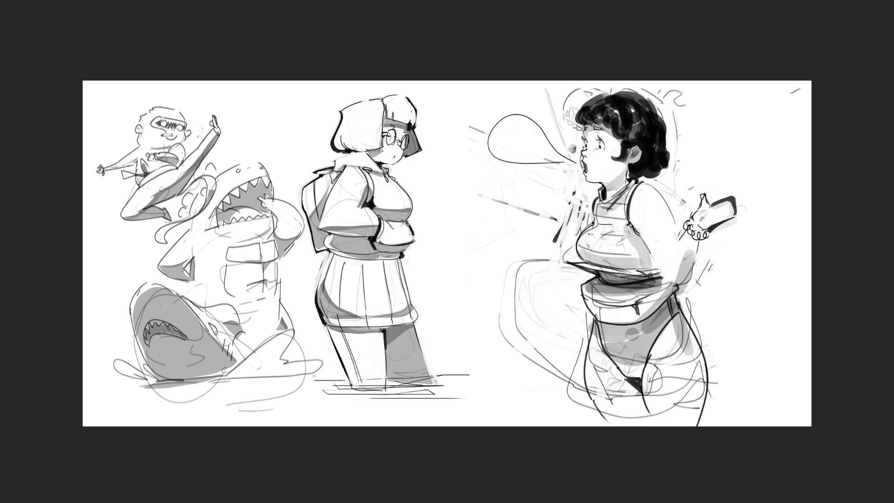
mouse_move(566, 176)
left_mouse_down()
mouse_move(572, 163)
mouse_move(582, 183)
mouse_move(573, 198)
mouse_move(587, 200)
mouse_move(574, 208)
mouse_move(591, 212)
mouse_move(585, 191)
mouse_move(582, 214)
mouse_move(590, 214)
mouse_move(546, 266)
mouse_move(561, 275)
left_mouse_up()
Ink the arm contour below the bracelet, then undo part of it
key("ctrl+z")
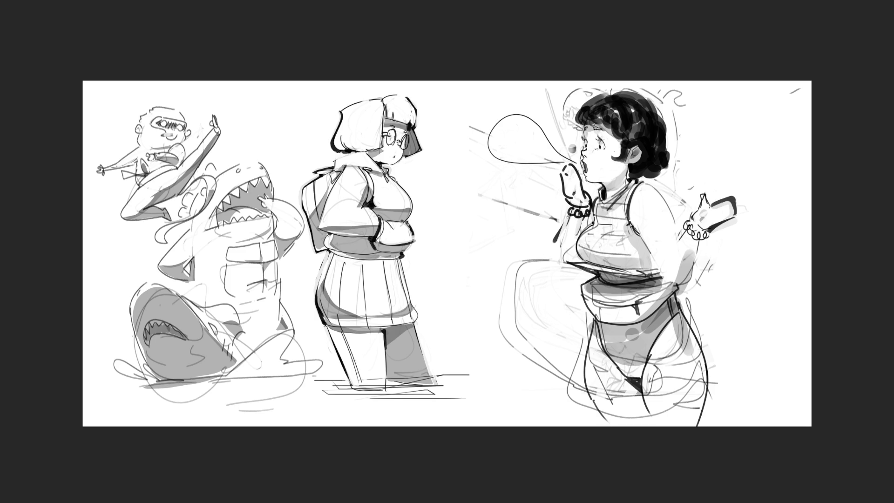
mouse_move(570, 216)
left_mouse_down()
mouse_move(573, 272)
mouse_move(583, 272)
left_mouse_up()
left_click_drag(588, 212, 583, 226)
mouse_move(554, 259)
left_mouse_down()
mouse_move(566, 280)
mouse_move(588, 274)
left_mouse_up()
key("ctrl+z")
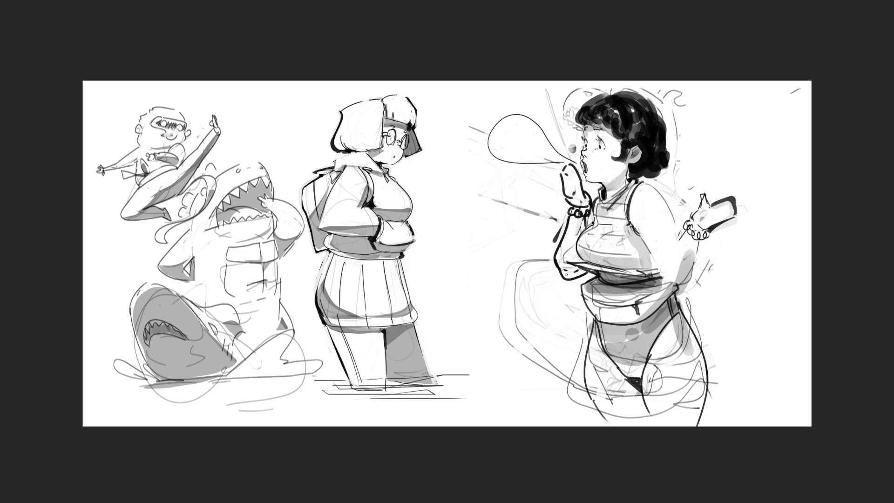
key("ctrl+z")
Write marks inside the speech bubble and shade the raised hand by the mouth grey
mouse_move(509, 133)
left_mouse_down()
mouse_move(521, 132)
mouse_move(502, 135)
left_mouse_up()
key("ctrl+z")
key("ctrl+z")
mouse_move(505, 126)
left_mouse_down()
mouse_move(520, 158)
mouse_move(543, 156)
left_mouse_up()
mouse_move(568, 175)
left_mouse_down()
mouse_move(573, 166)
mouse_move(565, 200)
mouse_move(580, 167)
mouse_move(586, 204)
left_mouse_up()
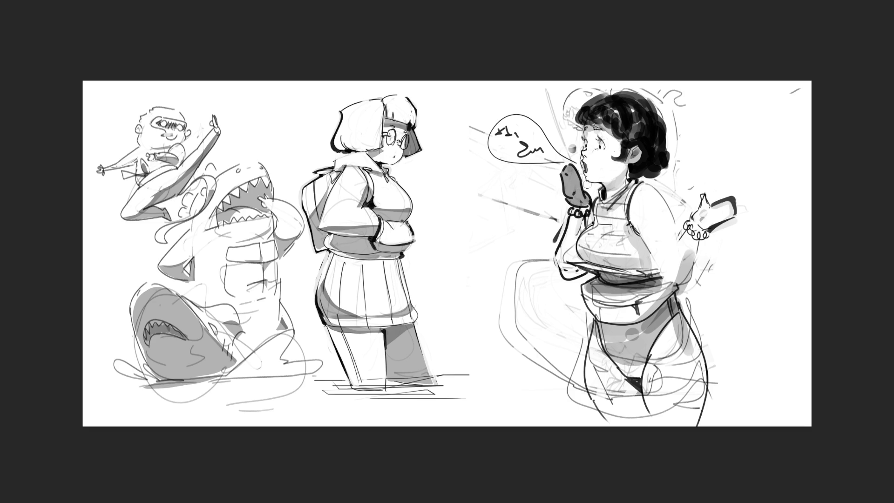
Tone the phone-holding hand and waistband grey, then lighten the strokes along the hip outline
mouse_move(703, 198)
left_mouse_down()
mouse_move(698, 215)
mouse_move(729, 210)
left_mouse_up()
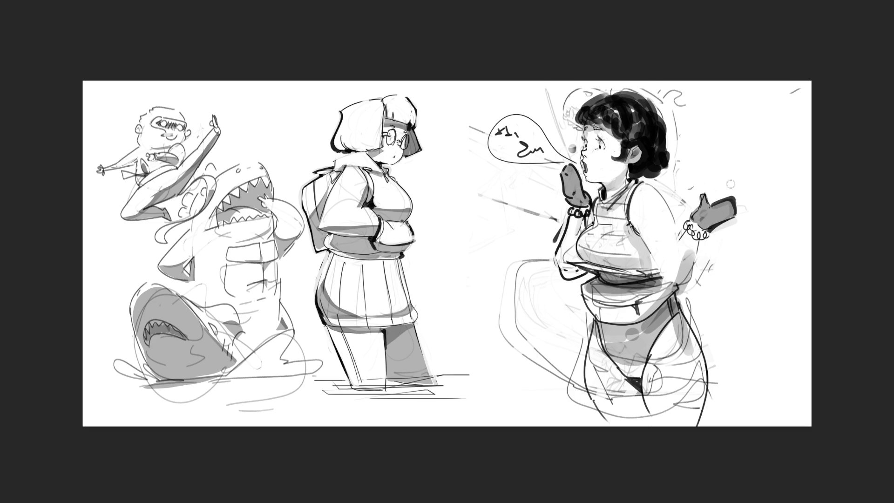
mouse_move(599, 282)
left_mouse_down()
mouse_move(588, 292)
mouse_move(605, 322)
mouse_move(647, 313)
mouse_move(669, 288)
mouse_move(601, 290)
mouse_move(626, 311)
mouse_move(656, 289)
left_mouse_up()
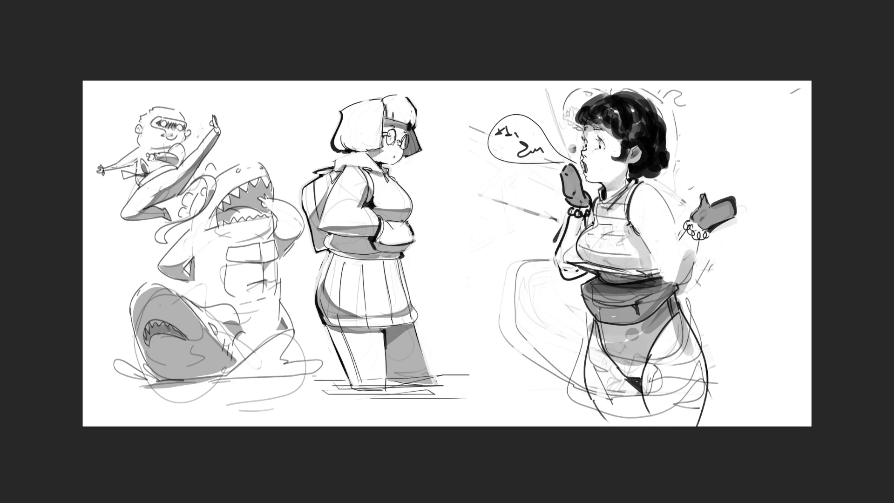
left_click(719, 327)
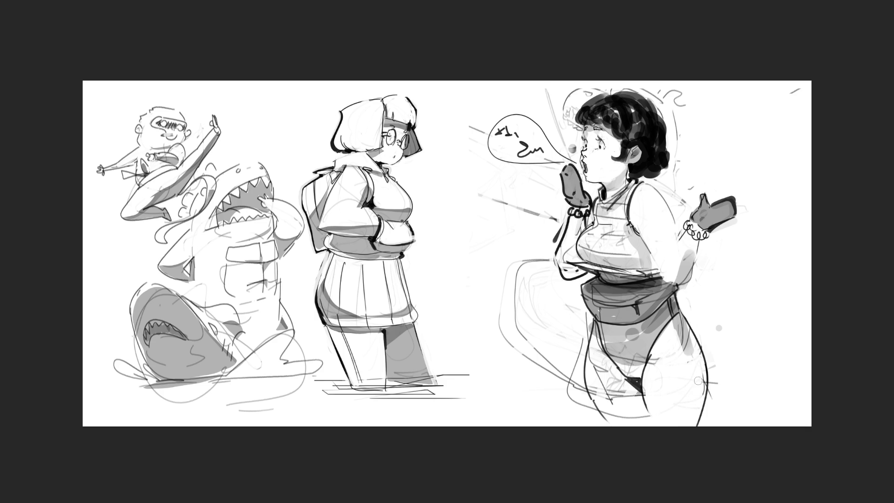
mouse_move(698, 380)
left_mouse_down()
mouse_move(681, 342)
mouse_move(690, 390)
left_mouse_up()
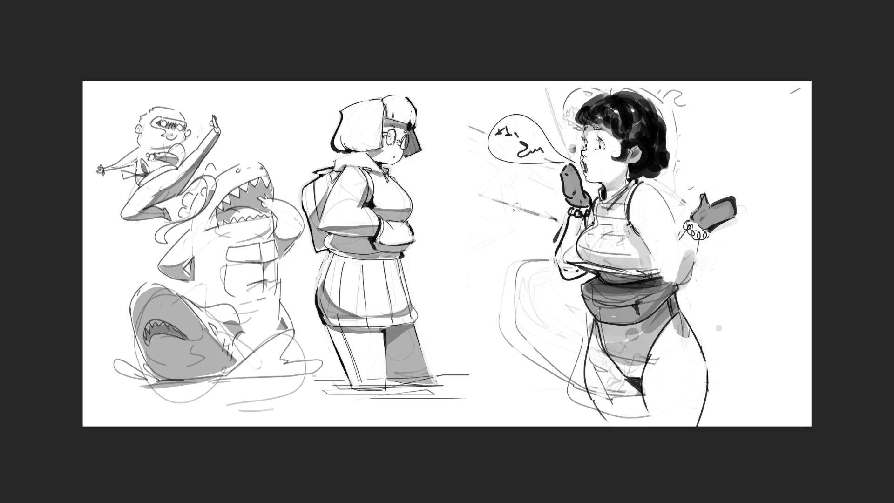
Paste the woman's portrait photo and position it up and to the right between the sketches
key("ctrl+v")
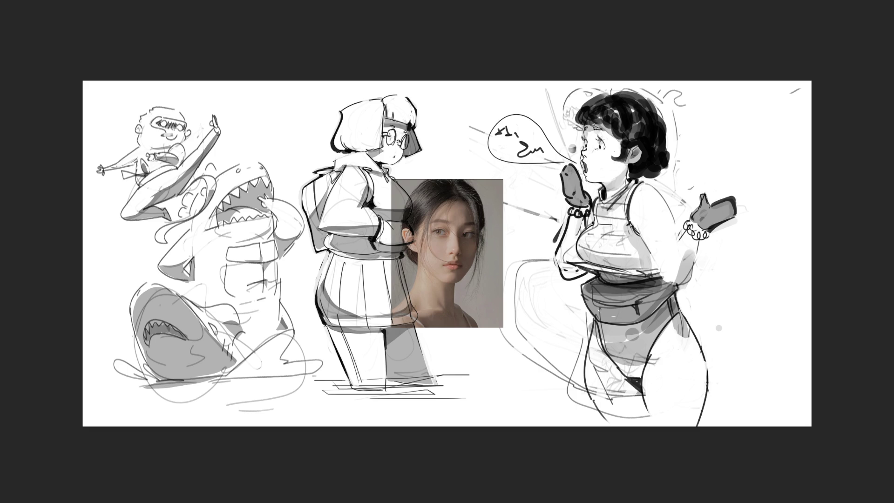
mouse_move(435, 279)
left_mouse_down()
mouse_move(446, 261)
mouse_move(456, 262)
left_mouse_up()
key("Return")
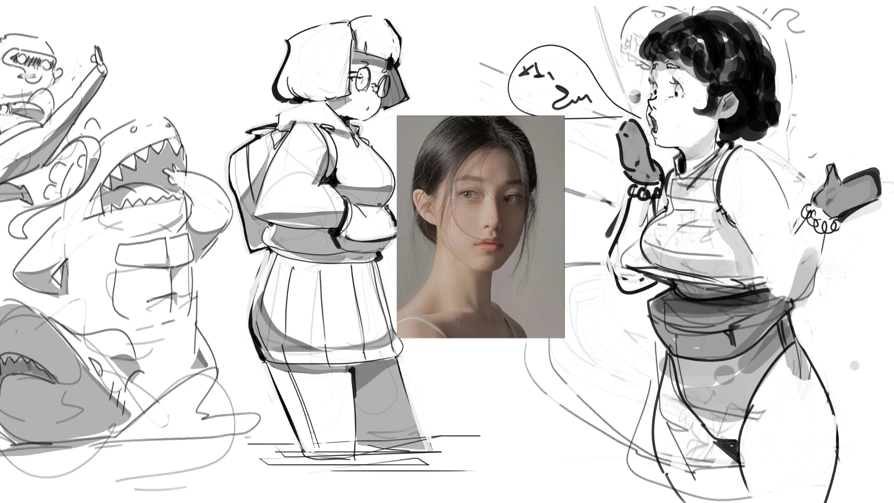
Paint red guides on the photo: forehead-to-neck centreline, eye curve, check mark and ear outline
left_click_drag(502, 150, 489, 236)
mouse_move(488, 237)
left_mouse_down()
mouse_move(467, 308)
mouse_move(427, 332)
left_mouse_up()
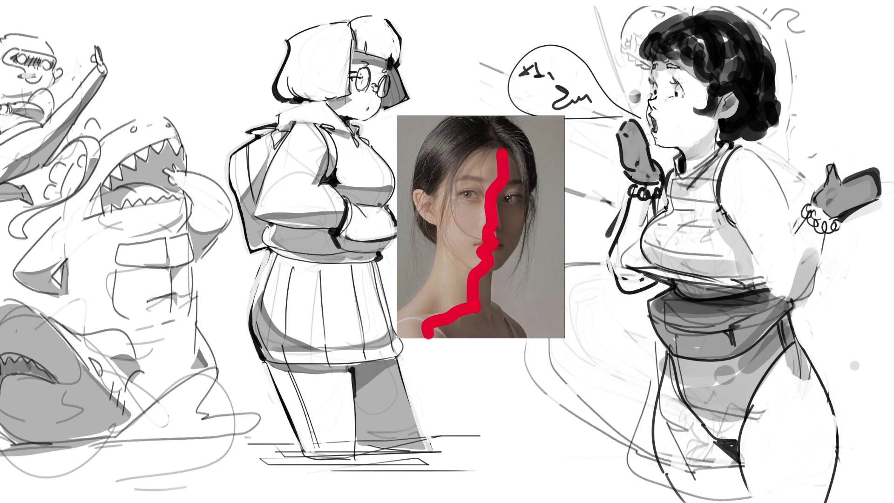
mouse_move(505, 197)
left_mouse_down()
mouse_move(517, 192)
mouse_move(506, 200)
left_mouse_up()
left_click_drag(478, 195, 484, 196)
mouse_move(421, 192)
left_mouse_down()
mouse_move(415, 205)
mouse_move(422, 194)
mouse_move(425, 213)
mouse_move(429, 203)
left_mouse_up()
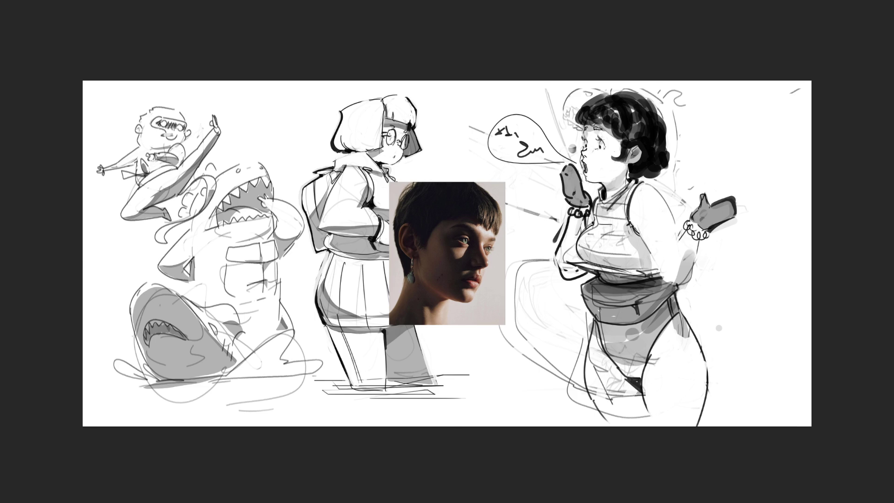
Extend the canvas farther to the right with the Crop tool
key("c")
mouse_move(817, 250)
left_mouse_down()
mouse_move(868, 256)
mouse_move(870, 235)
left_mouse_up()
key("Return")
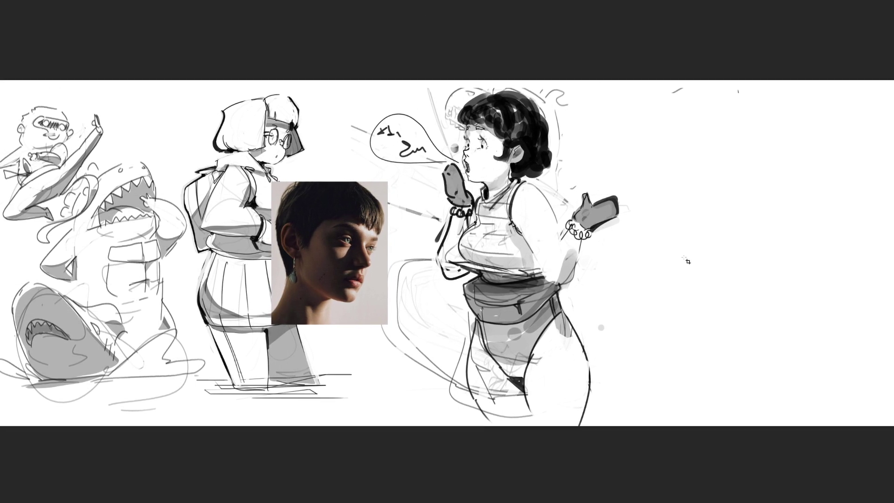
Shift the right-hand figure farther right to open empty space before it
mouse_move(524, 238)
left_mouse_down()
mouse_move(756, 237)
mouse_move(776, 247)
left_mouse_up()
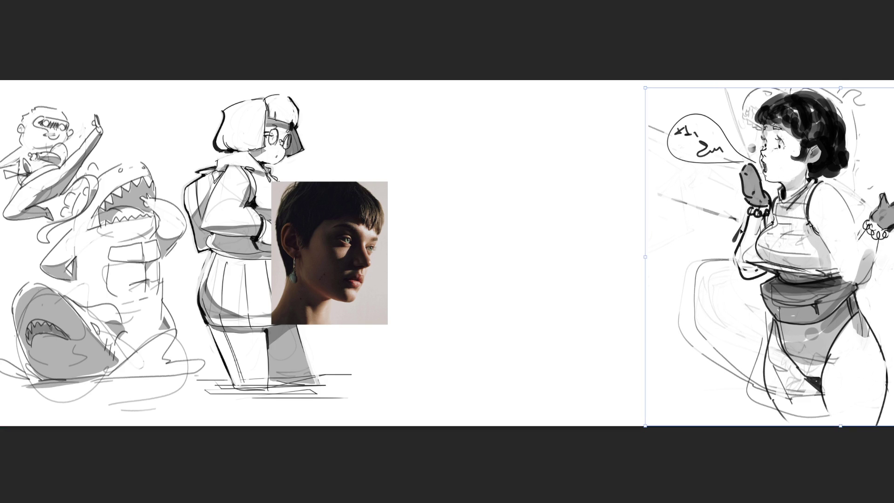
key("Return")
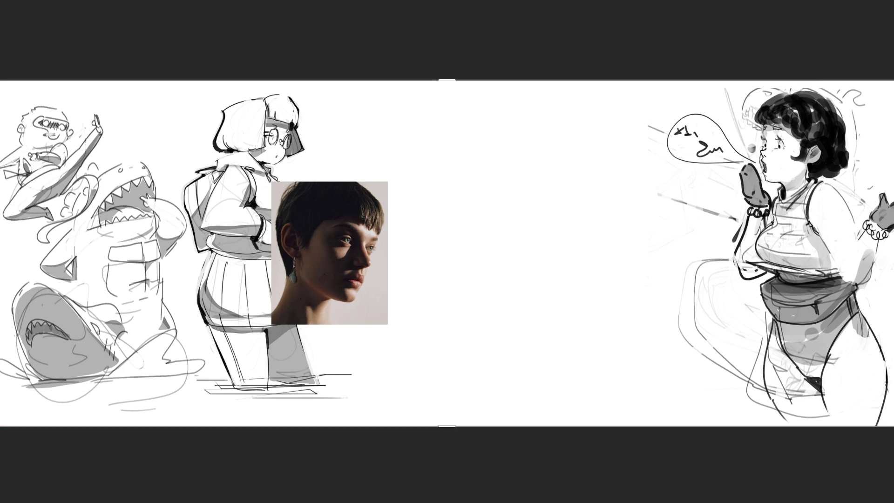
scroll(634, 252, "up", 3)
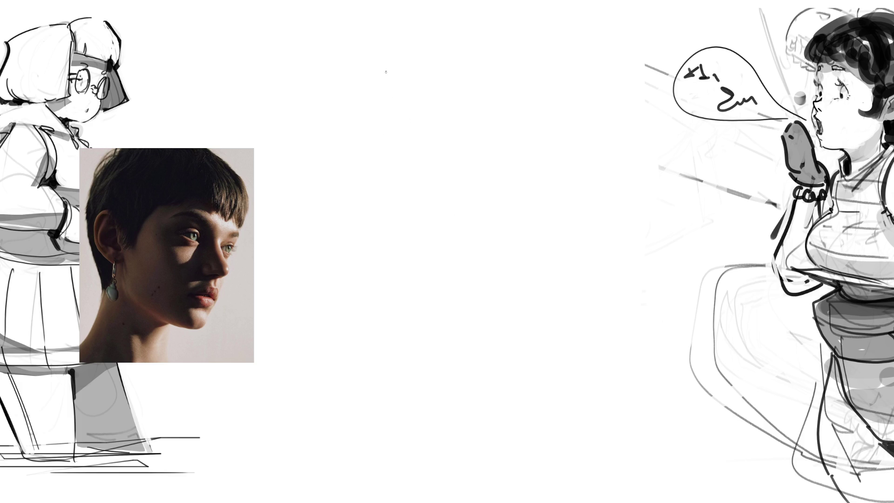
Sketch the head's outer contour, an inner guide line and the ear curve in pink
left_click_drag(399, 57, 394, 261)
left_click_drag(378, 103, 387, 255)
mouse_move(434, 21)
left_mouse_down()
mouse_move(479, 4)
mouse_move(605, 41)
mouse_move(600, 164)
mouse_move(626, 180)
mouse_move(575, 307)
mouse_move(469, 372)
mouse_move(402, 285)
mouse_move(360, 382)
left_mouse_up()
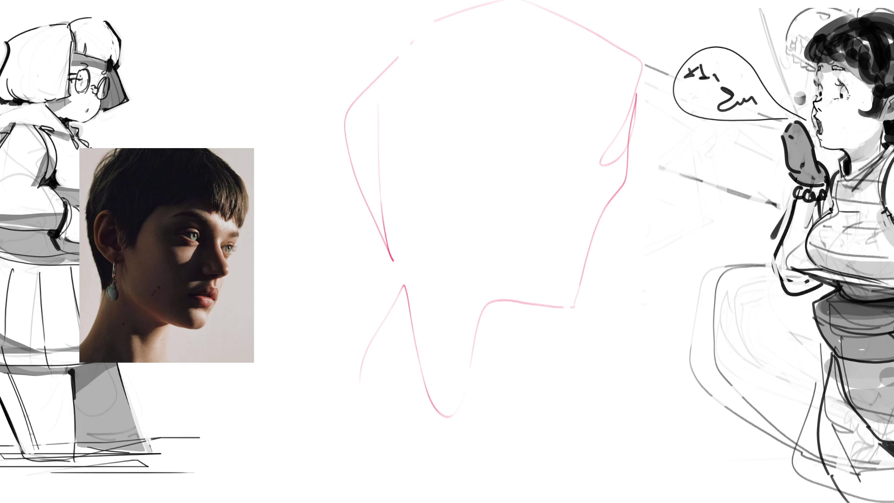
mouse_move(412, 141)
left_mouse_down()
mouse_move(373, 159)
mouse_move(407, 189)
left_mouse_up()
Add jawline, cheek, brow and eyelid strokes, then draw a rectangular marquee around the sketch
left_click_drag(538, 254, 582, 266)
left_click_drag(578, 229, 584, 250)
left_click_drag(607, 175, 571, 209)
mouse_move(484, 119)
left_mouse_down()
mouse_move(517, 107)
mouse_move(535, 145)
mouse_move(574, 117)
left_mouse_up()
mouse_move(537, 160)
left_mouse_down()
mouse_move(506, 144)
mouse_move(599, 172)
left_mouse_up()
left_click_drag(622, 162, 606, 177)
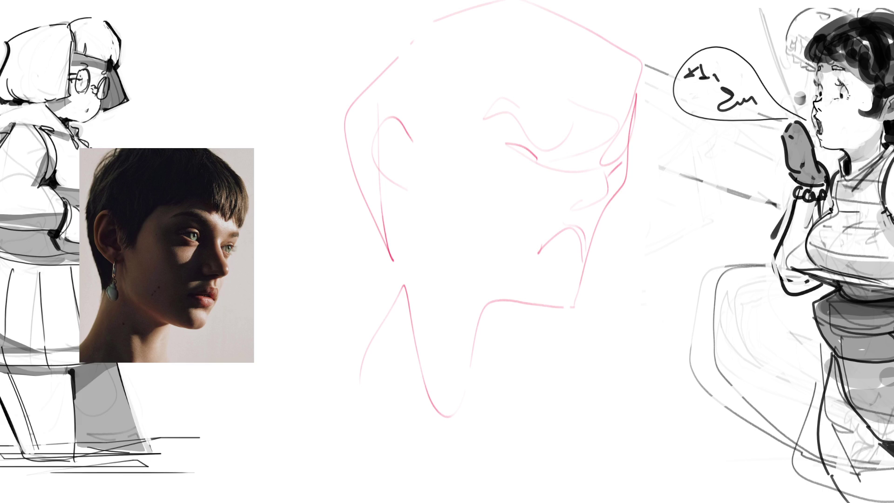
mouse_move(329, 1)
left_mouse_down()
mouse_move(644, 373)
mouse_move(642, 445)
left_mouse_up()
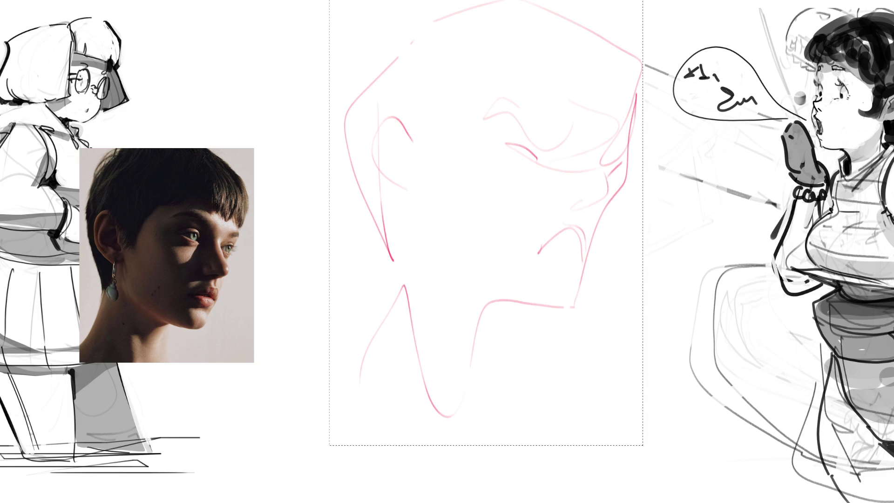
Fill the rectangle grey-mauve, lighten it from the top, deselect, and start lassoing the jaw
left_click(531, 358)
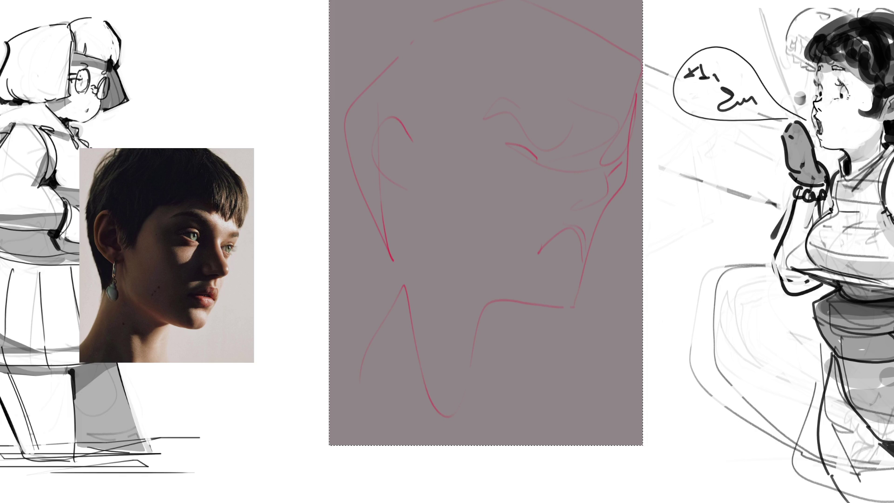
scroll(485, 223, "down", 2)
mouse_move(473, 119)
left_mouse_down()
mouse_move(529, 179)
mouse_move(494, 140)
left_mouse_up()
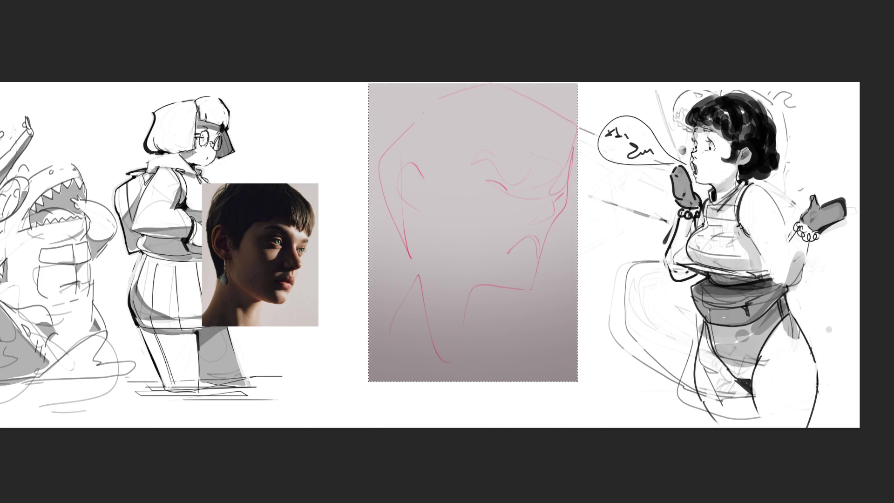
key("ctrl+plus")
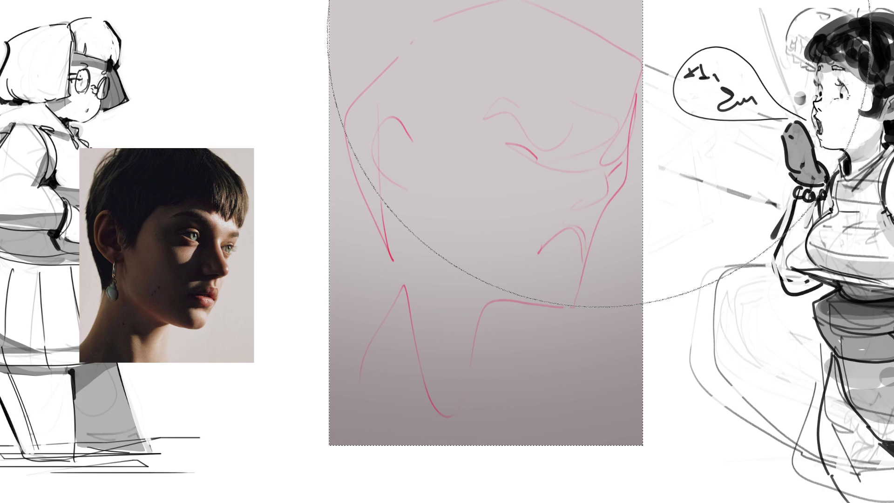
key("ctrl+d")
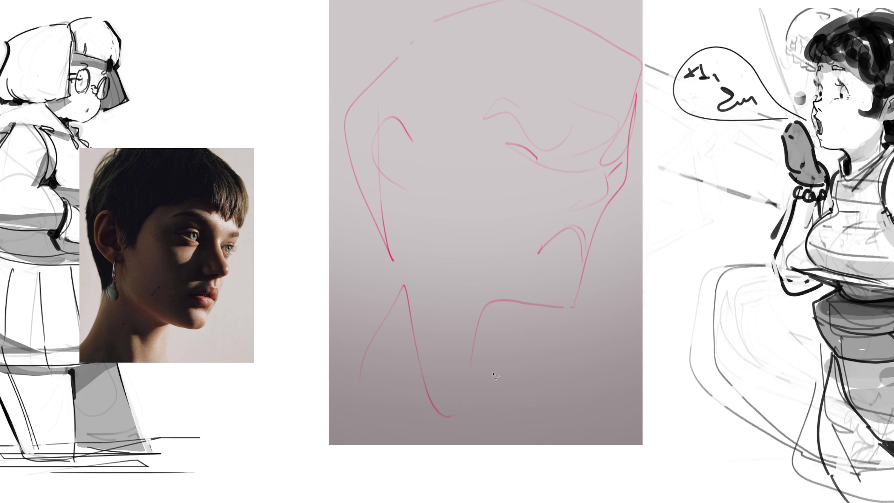
mouse_move(473, 427)
left_mouse_down()
mouse_move(482, 324)
mouse_move(541, 309)
mouse_move(574, 289)
mouse_move(592, 244)
mouse_move(615, 225)
mouse_move(628, 168)
mouse_move(632, 132)
mouse_move(603, 37)
mouse_move(534, 2)
mouse_move(442, 15)
mouse_move(365, 73)
mouse_move(360, 166)
mouse_move(391, 258)
mouse_move(382, 329)
mouse_move(312, 416)
left_mouse_up()
Close the head-and-neck outline into a selection and paint it black, grey, then dark red-brown
mouse_move(473, 427)
left_mouse_down()
mouse_move(472, 449)
mouse_move(313, 427)
mouse_move(311, 416)
left_mouse_up()
mouse_move(385, 1)
left_mouse_down()
mouse_move(893, 198)
mouse_move(326, 18)
mouse_move(386, 2)
left_mouse_up()
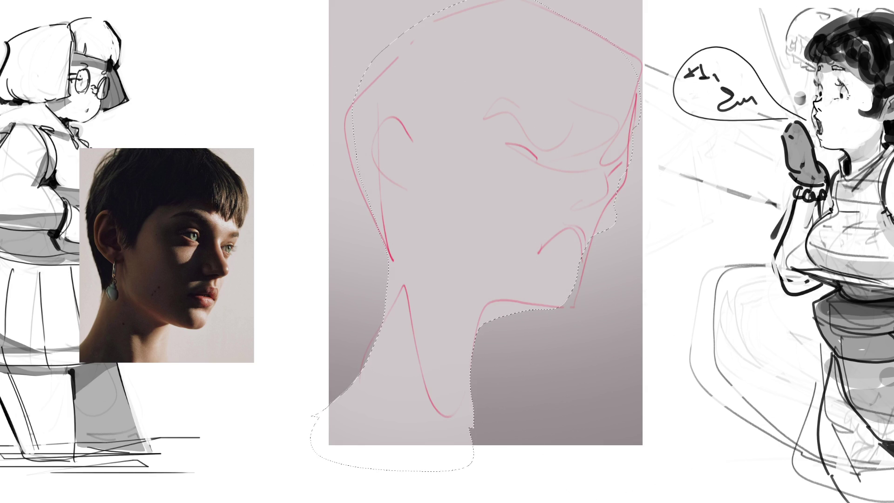
left_click_drag(526, 289, 386, 196)
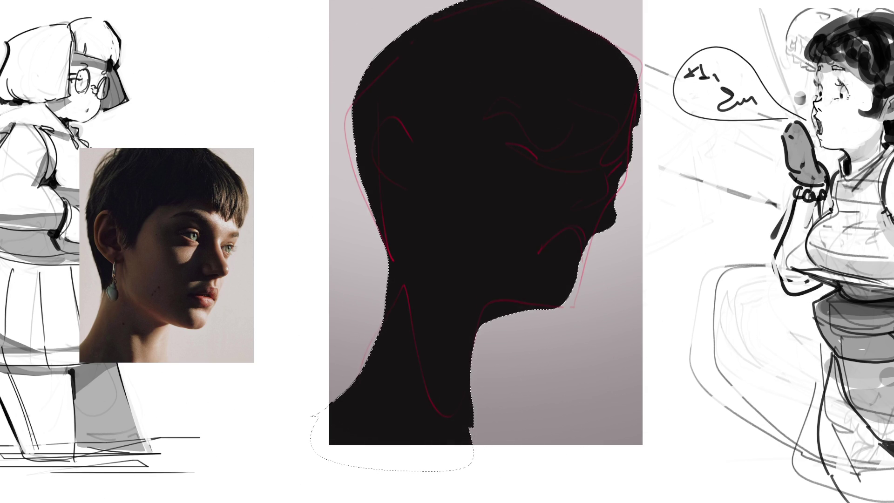
left_click_drag(389, 240, 479, 239)
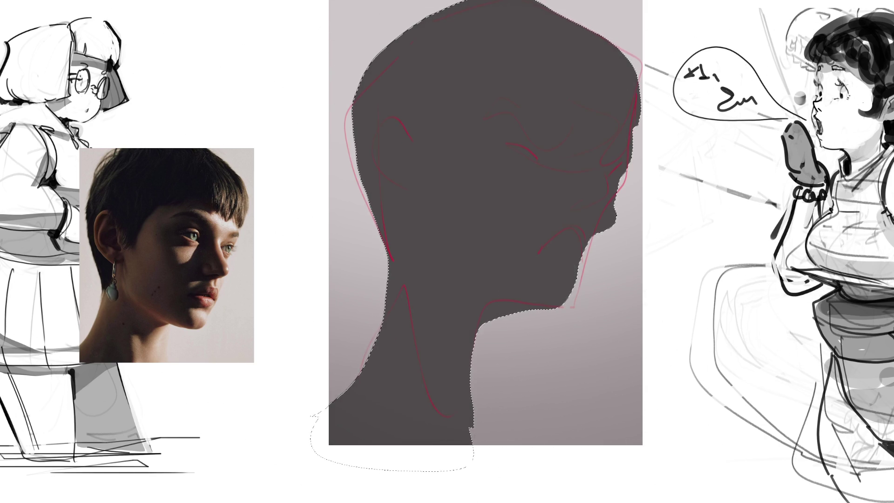
left_click_drag(583, 194, 400, 280)
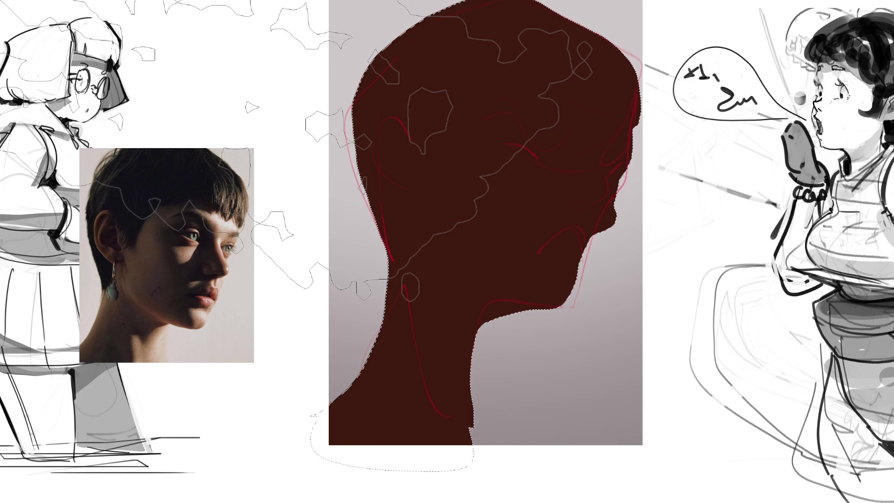
Enlarge the brush and lay dark hair shading across the left and top of the head
key("bracketleft")
key("bracketleft")
key("bracketleft")
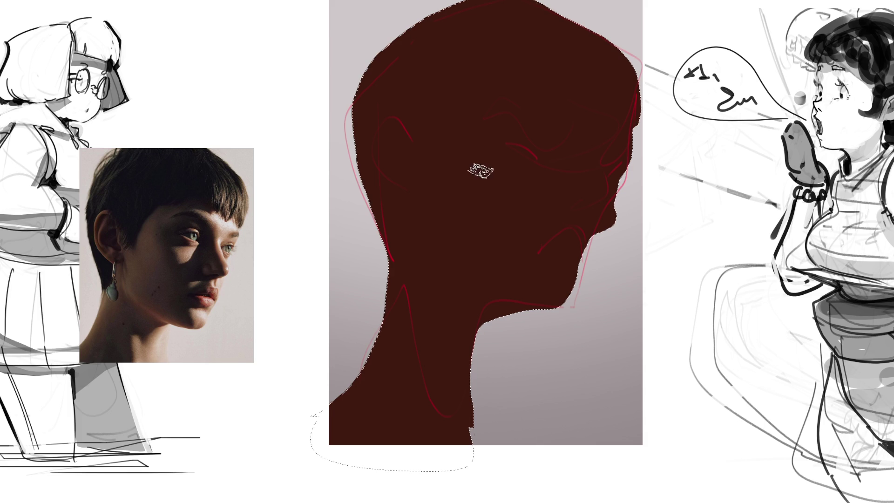
key("bracketright")
left_click_drag(428, 174, 414, 133)
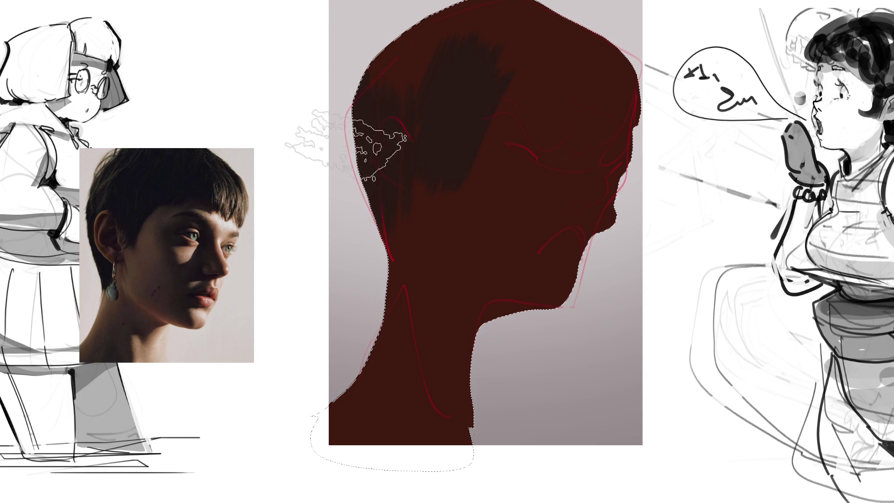
left_click_drag(368, 140, 507, 66)
left_click_drag(542, 39, 592, 72)
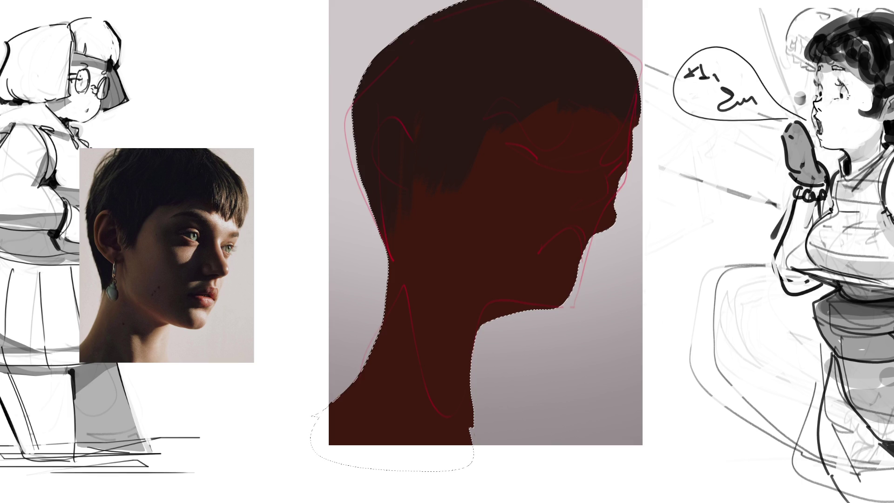
Paint pale lit planes on the forehead, cheek, eye and chin, then drop the selection
left_click_drag(636, 125, 564, 115)
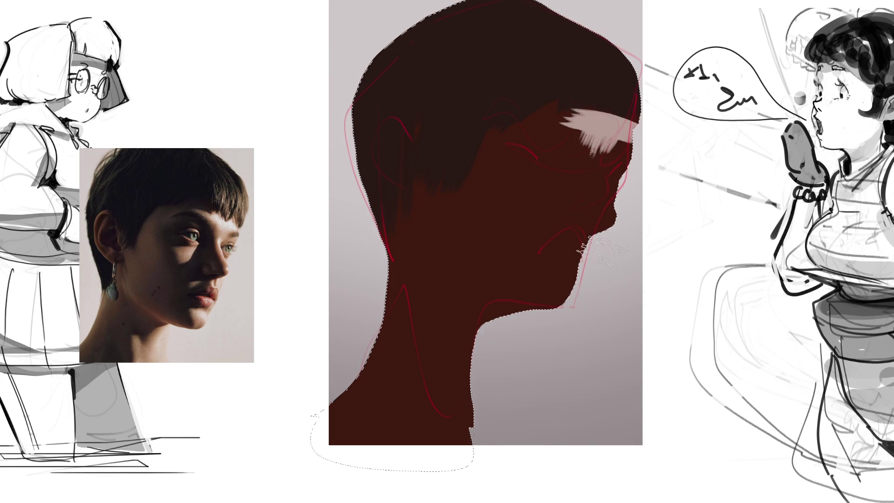
left_click_drag(599, 156, 605, 205)
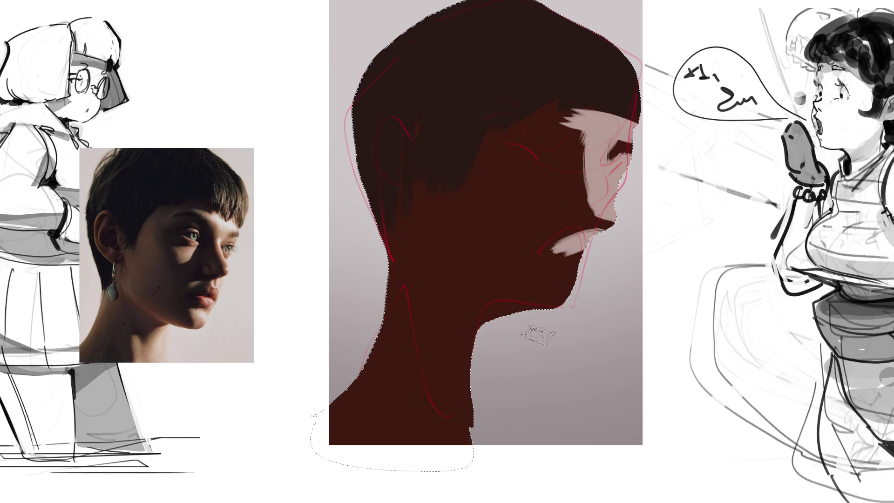
left_click_drag(547, 303, 568, 298)
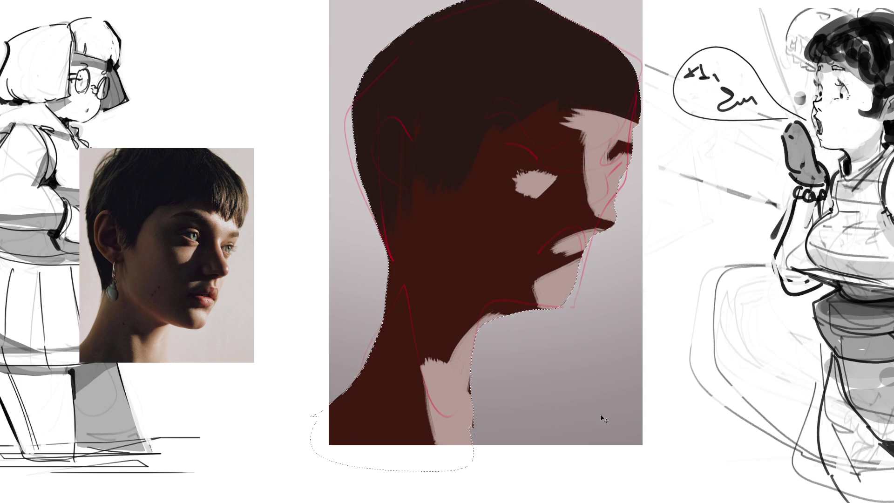
key("ctrl+shift+a")
Extend the pale jaw shape downward and the dark shadow under the chin
key("b")
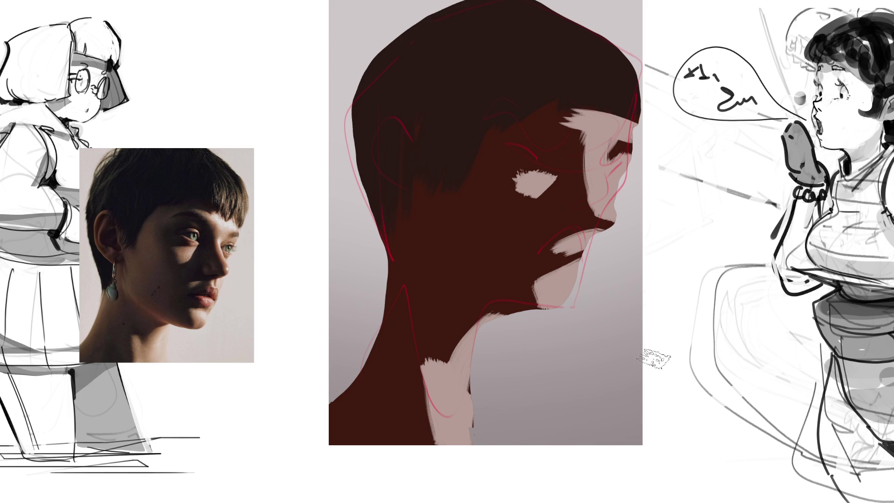
mouse_move(565, 308)
left_mouse_down()
mouse_move(561, 328)
mouse_move(547, 317)
left_mouse_up()
mouse_move(477, 289)
left_mouse_down()
mouse_move(522, 293)
mouse_move(523, 320)
mouse_move(536, 329)
left_mouse_up()
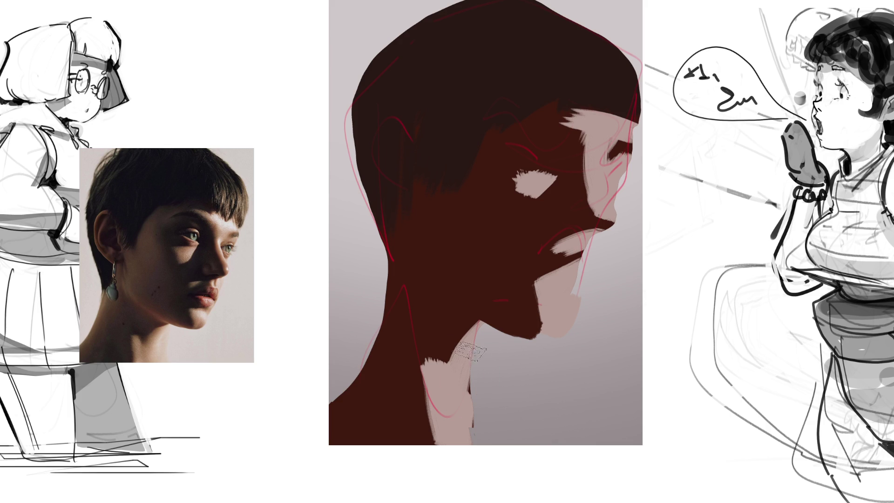
Paint pale and mauve strokes down the neck, extend the hair behind the ear, then overpaint in dark red
left_click_drag(482, 326, 481, 444)
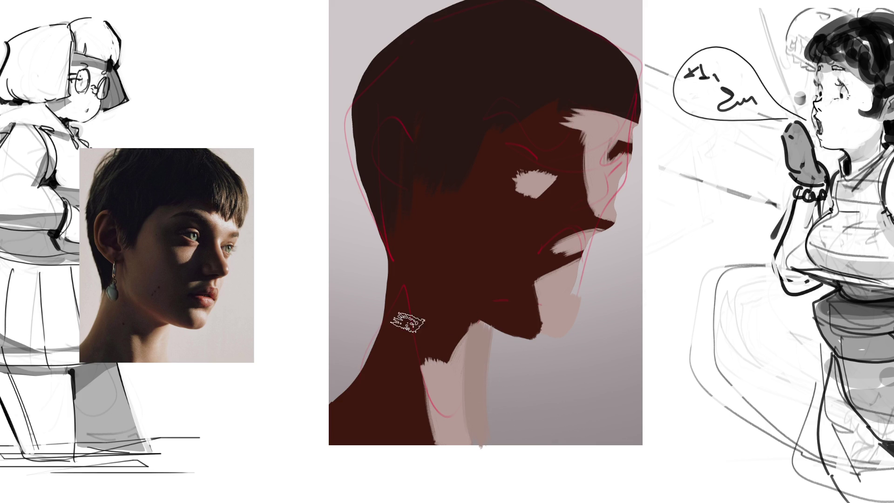
left_click_drag(417, 270, 384, 401)
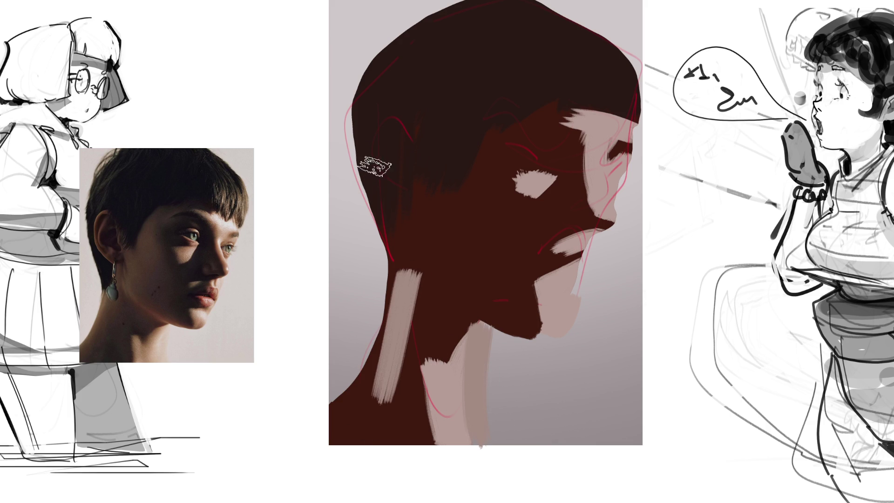
mouse_move(372, 177)
left_mouse_down()
mouse_move(396, 271)
mouse_move(383, 408)
left_mouse_up()
left_click_drag(400, 289, 414, 358)
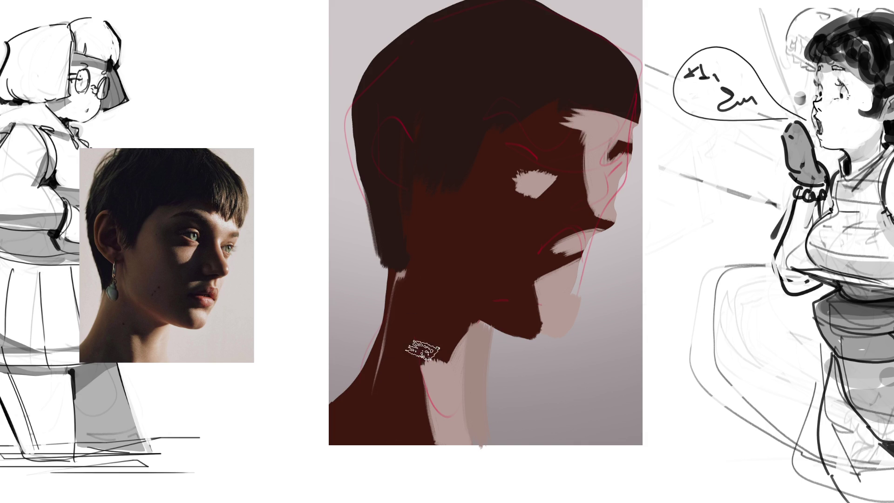
left_click_drag(406, 277, 345, 391)
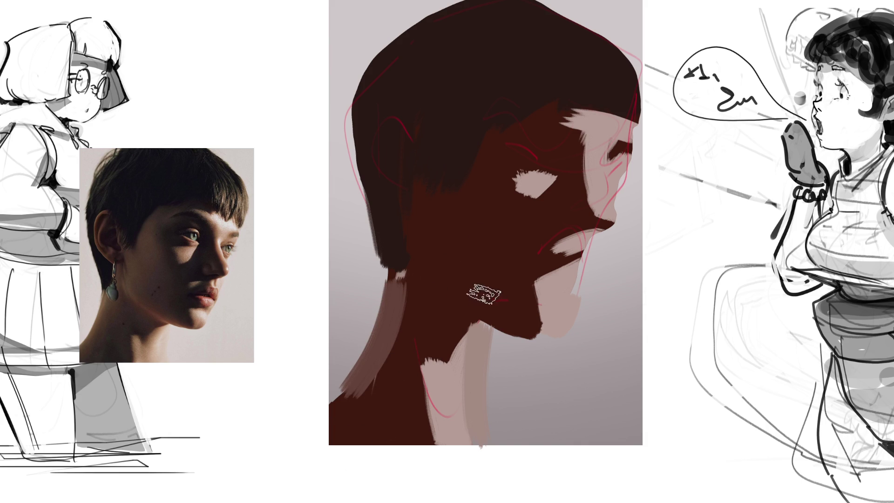
left_click_drag(431, 337, 419, 428)
left_click_drag(440, 368, 437, 451)
left_click_drag(410, 274, 359, 396)
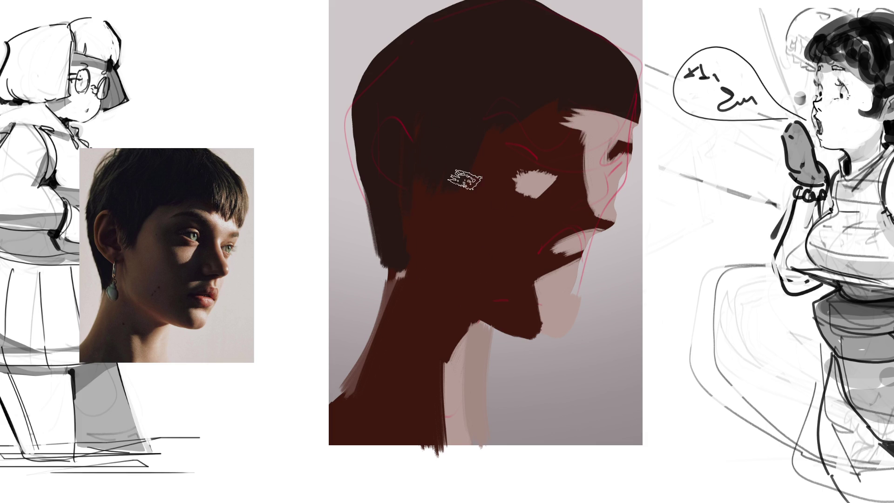
Add a dark diagonal hair stroke and eyebrow, then reddish-brown patches on the upper-left hair
mouse_move(463, 132)
left_mouse_down()
mouse_move(582, 80)
mouse_move(524, 74)
mouse_move(439, 19)
mouse_move(419, 90)
mouse_move(435, 100)
mouse_move(470, 14)
mouse_move(535, 8)
mouse_move(565, 66)
left_mouse_up()
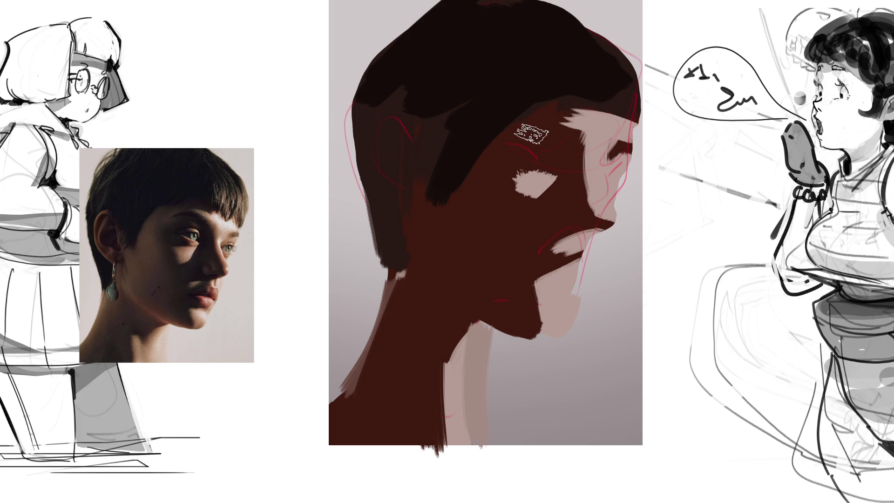
left_click_drag(518, 142, 566, 139)
mouse_move(482, 174)
left_mouse_down()
mouse_move(480, 132)
mouse_move(445, 212)
mouse_move(426, 170)
mouse_move(433, 145)
left_mouse_up()
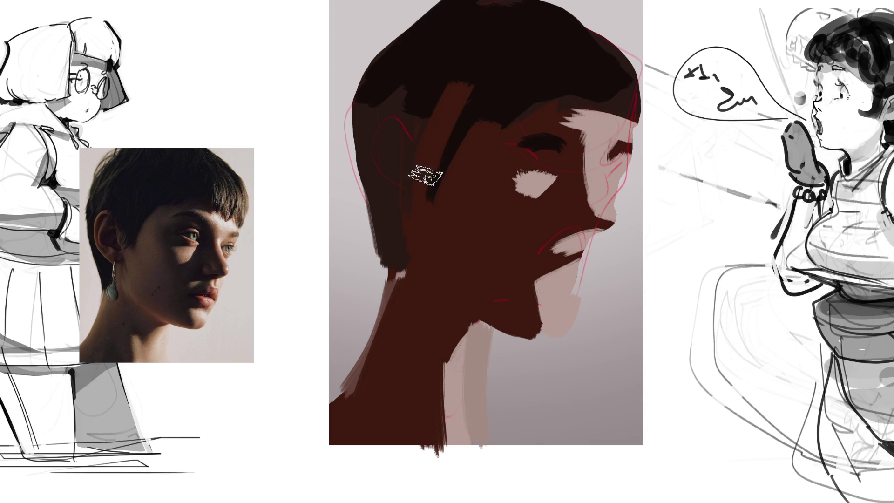
left_click_drag(419, 176, 379, 99)
mouse_move(433, 149)
left_mouse_down()
mouse_move(457, 103)
mouse_move(385, 90)
mouse_move(365, 176)
mouse_move(385, 256)
mouse_move(400, 253)
left_mouse_up()
Darken the nape and hair behind the ear, shade the neck strip, and carry the jaw shadow across the chin
left_click(455, 214)
mouse_move(396, 149)
left_mouse_down()
mouse_move(405, 170)
mouse_move(402, 136)
mouse_move(409, 185)
mouse_move(416, 173)
left_mouse_up()
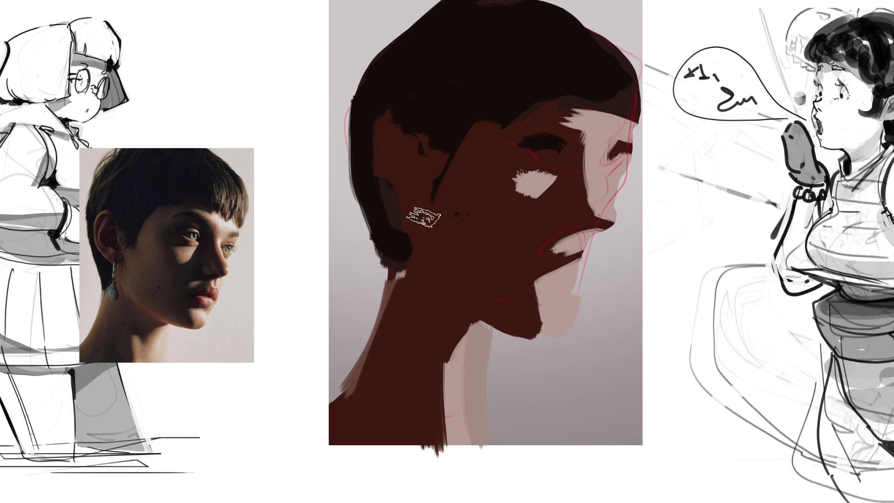
left_click_drag(401, 248, 396, 285)
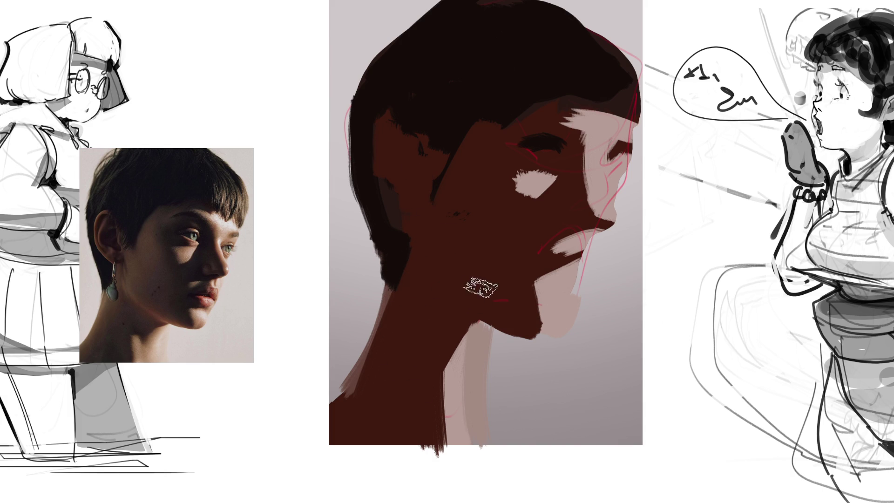
left_click_drag(438, 368, 475, 352)
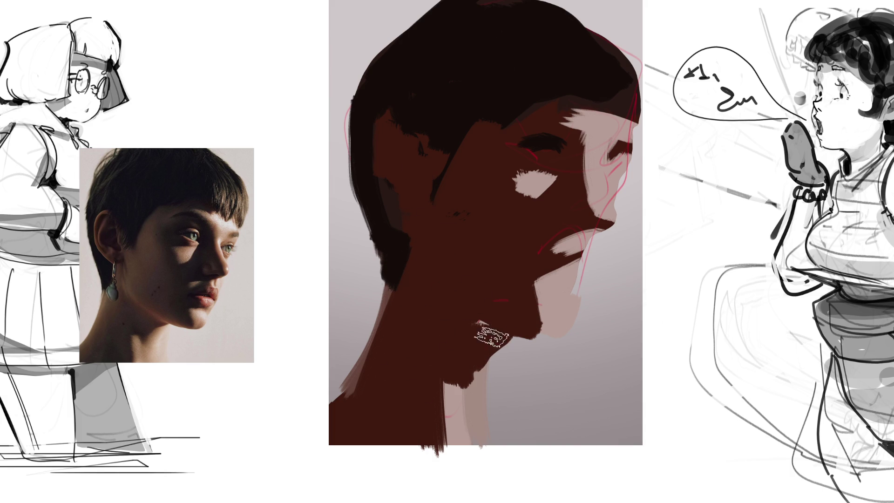
mouse_move(514, 312)
left_mouse_down()
mouse_move(529, 300)
mouse_move(548, 319)
mouse_move(535, 309)
mouse_move(566, 317)
mouse_move(566, 287)
mouse_move(568, 326)
mouse_move(598, 240)
mouse_move(580, 242)
mouse_move(619, 200)
mouse_move(621, 178)
left_mouse_up()
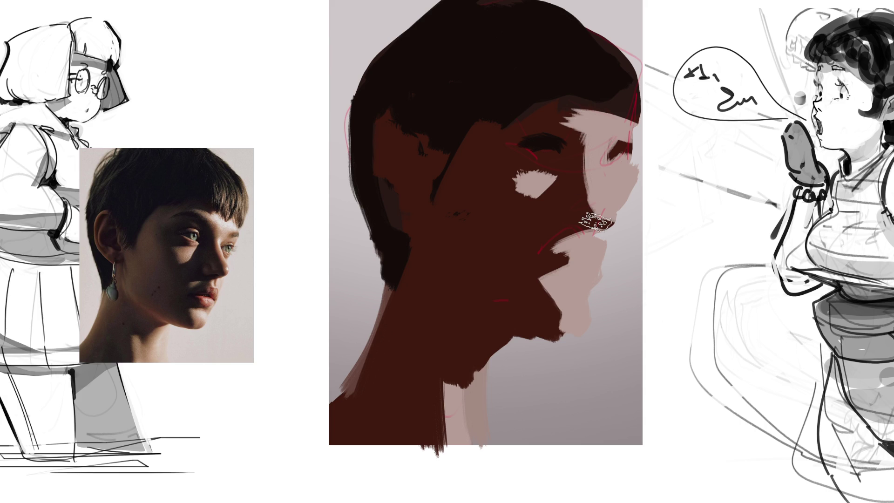
Sample the dark hair colour and paint strands down the forehead and across the eye, plus a neck hook
left_click_drag(506, 188, 513, 200)
left_click(526, 57, "alt")
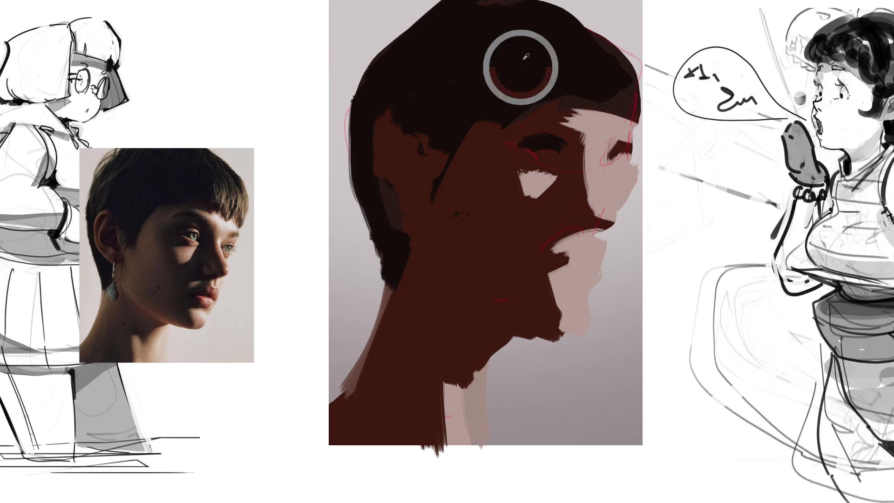
left_click_drag(507, 114, 560, 318)
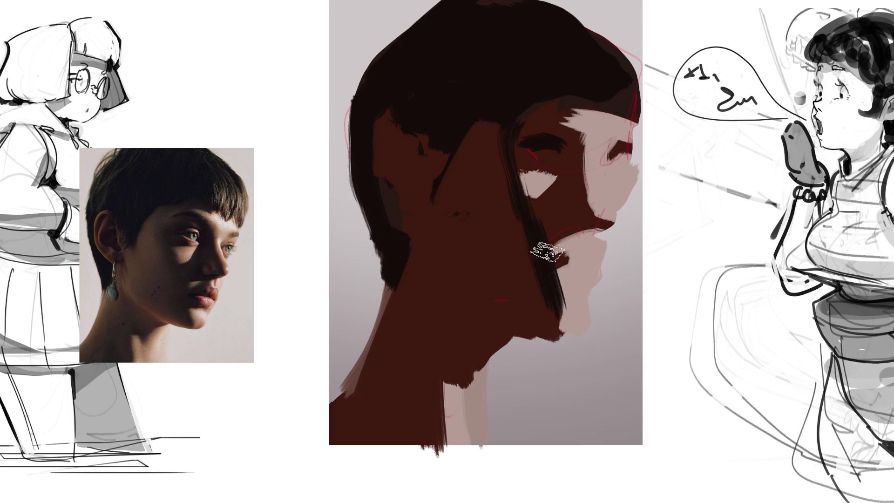
mouse_move(510, 127)
left_mouse_down()
mouse_move(554, 140)
mouse_move(606, 231)
left_mouse_up()
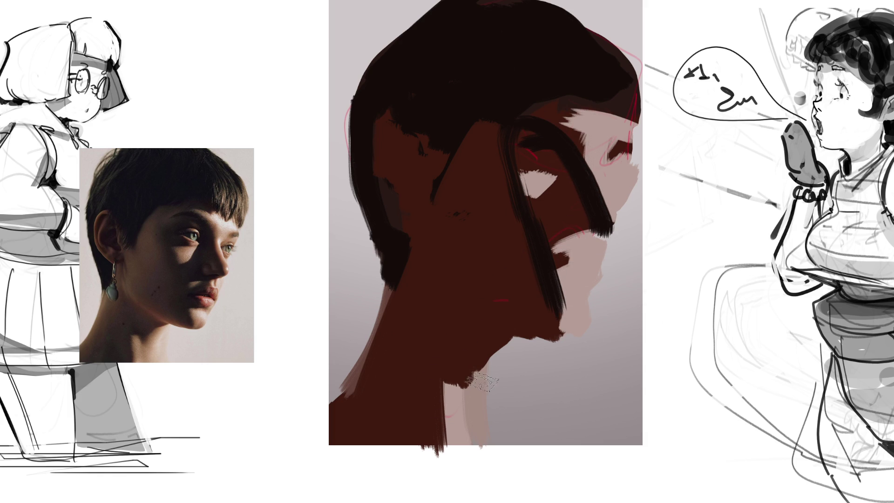
mouse_move(465, 375)
left_mouse_down()
mouse_move(433, 442)
mouse_move(379, 410)
mouse_move(394, 417)
left_mouse_up()
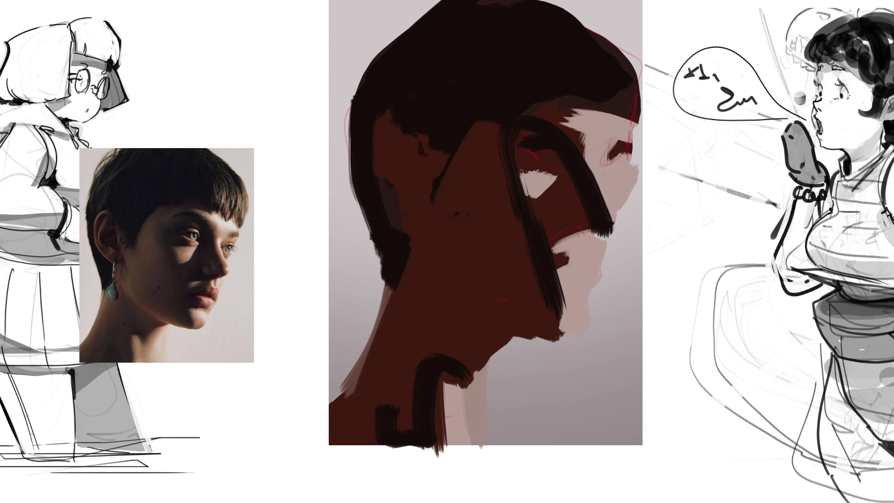
Apply the head reshaping, then select and delete the wavy strip along the canvas's left edge
key("ctrl+z")
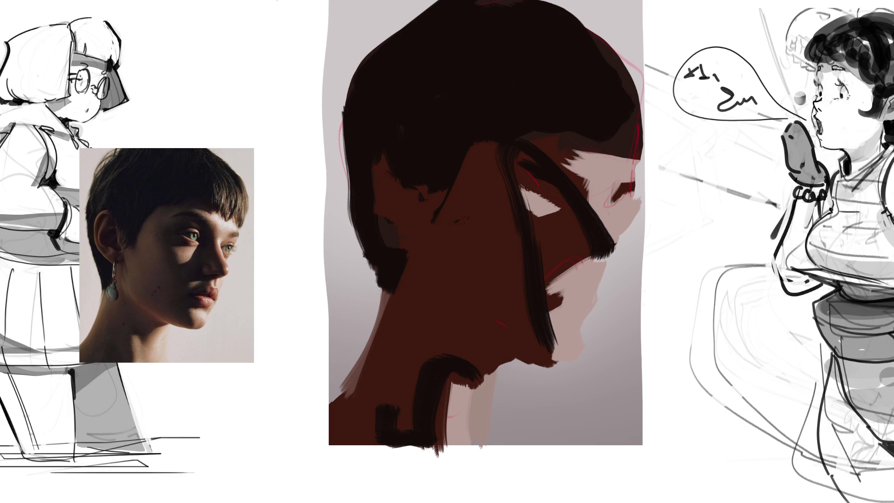
left_click_drag(277, 1, 332, 498)
key("Delete")
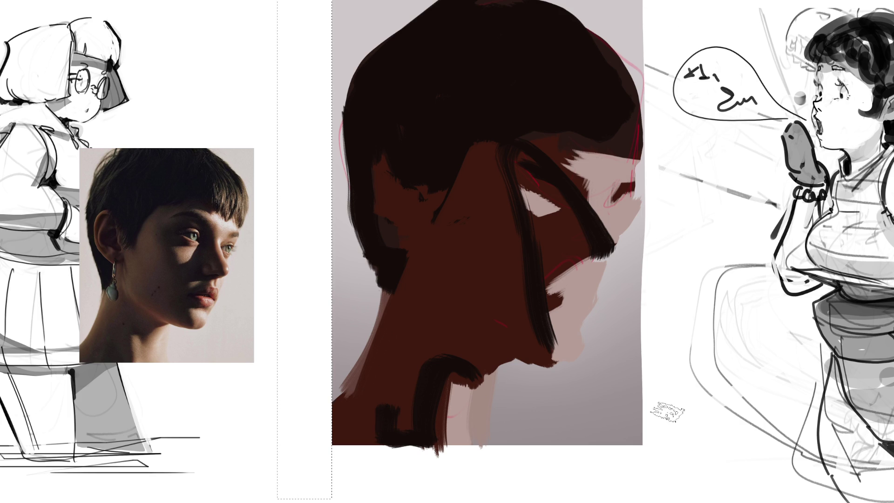
key("ctrl+d")
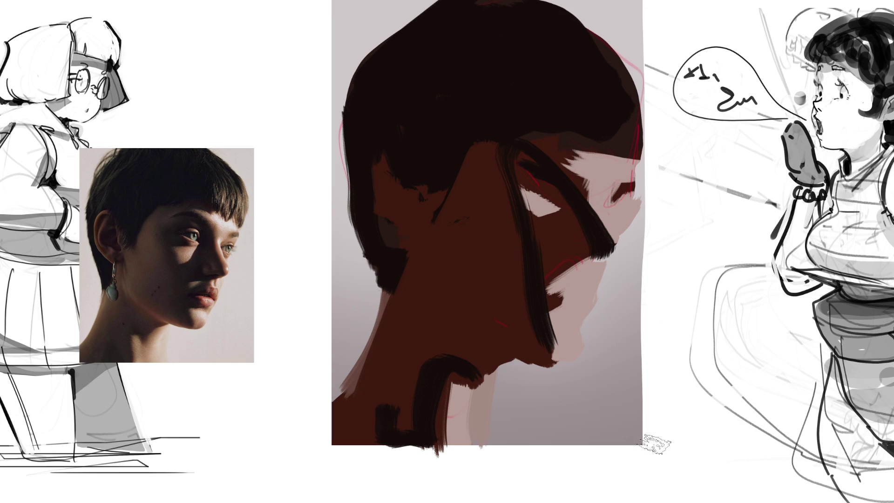
scroll(692, 14, "up", 5)
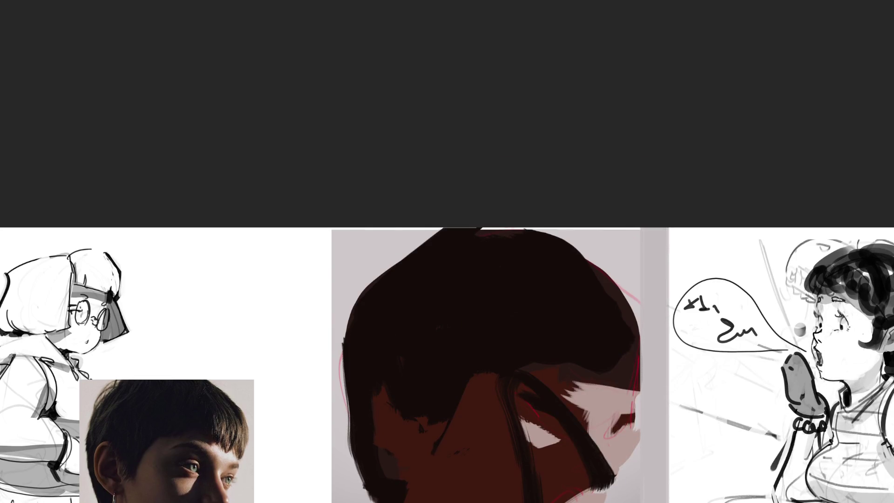
scroll(778, 143, "down", 5)
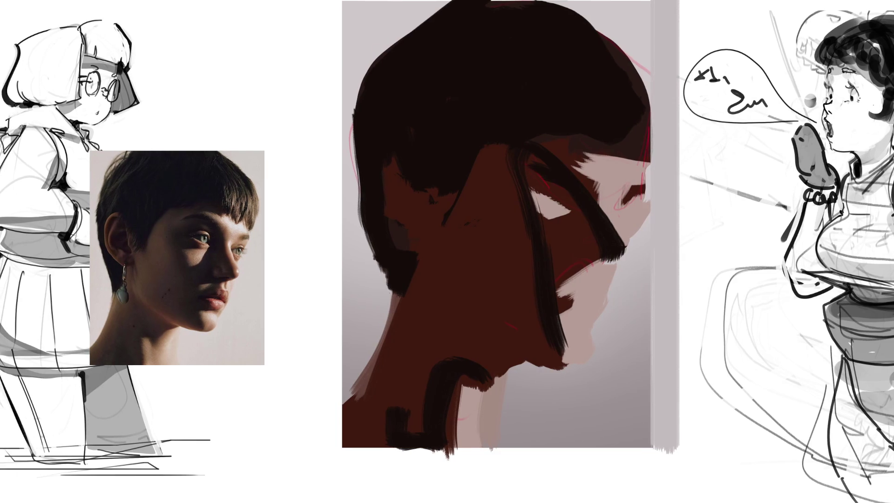
scroll(447, 251, "right", 1)
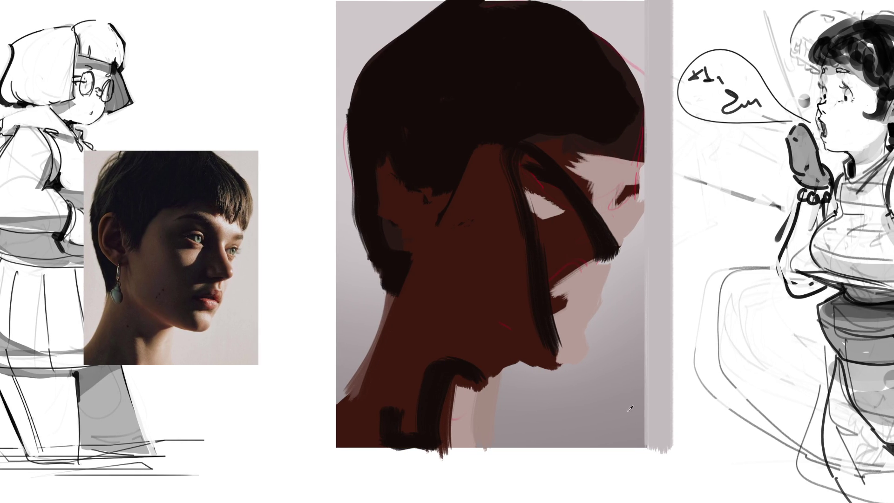
Paint a grey strip right of the portrait, lighten its top, and add pale face and neck planes
mouse_move(651, 424)
left_mouse_down()
mouse_move(651, 391)
mouse_move(656, 436)
mouse_move(652, 274)
mouse_move(675, 436)
left_mouse_up()
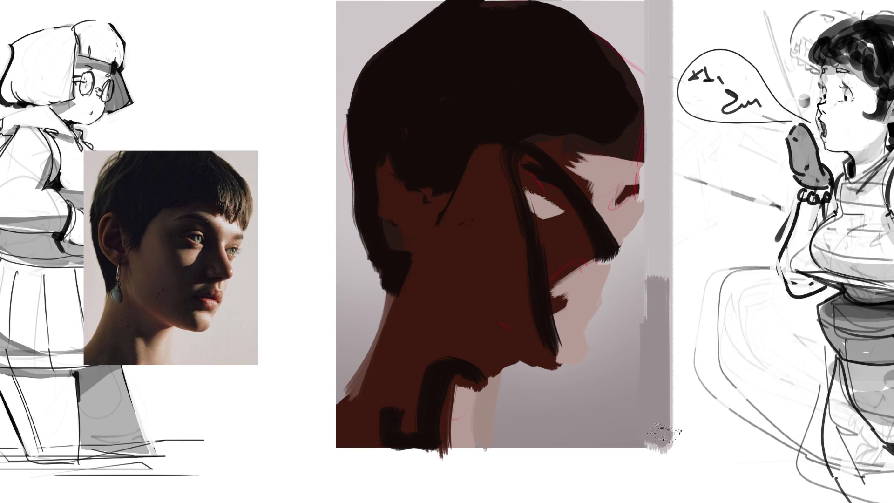
left_click_drag(645, 261, 638, 344)
mouse_move(650, 256)
left_mouse_down()
mouse_move(638, 317)
mouse_move(659, 279)
left_mouse_up()
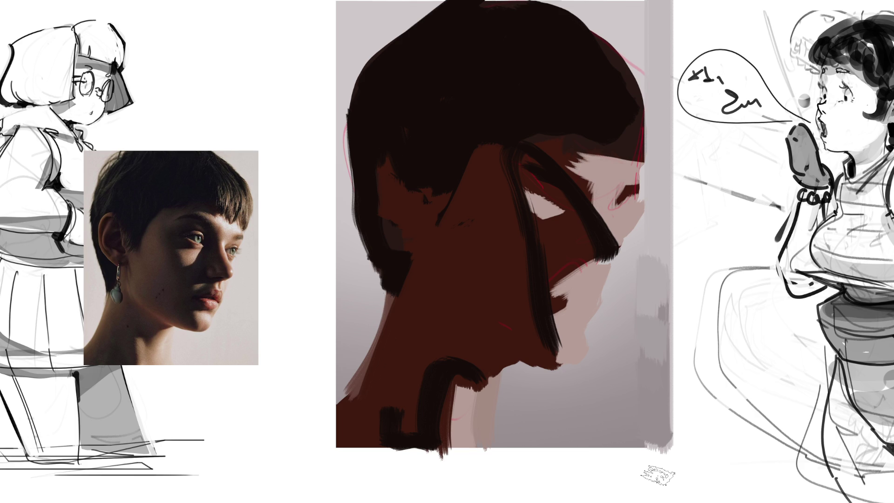
mouse_move(484, 192)
left_mouse_down()
mouse_move(415, 349)
mouse_move(423, 386)
mouse_move(379, 425)
mouse_move(423, 414)
mouse_move(442, 473)
left_mouse_up()
Paint brown over the dark jaw stroke and carry the pale neck tone to the canvas bottom
mouse_move(463, 368)
left_mouse_down()
mouse_move(473, 348)
mouse_move(484, 401)
mouse_move(516, 451)
left_mouse_up()
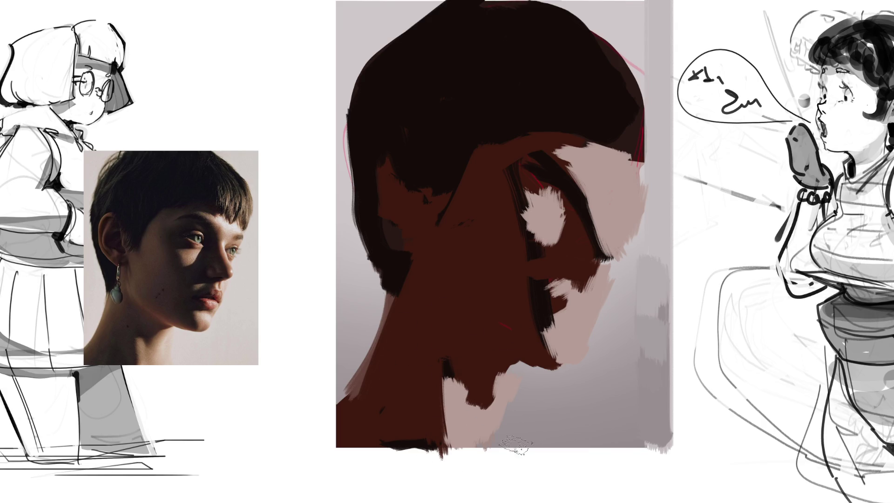
left_click_drag(510, 396, 501, 456)
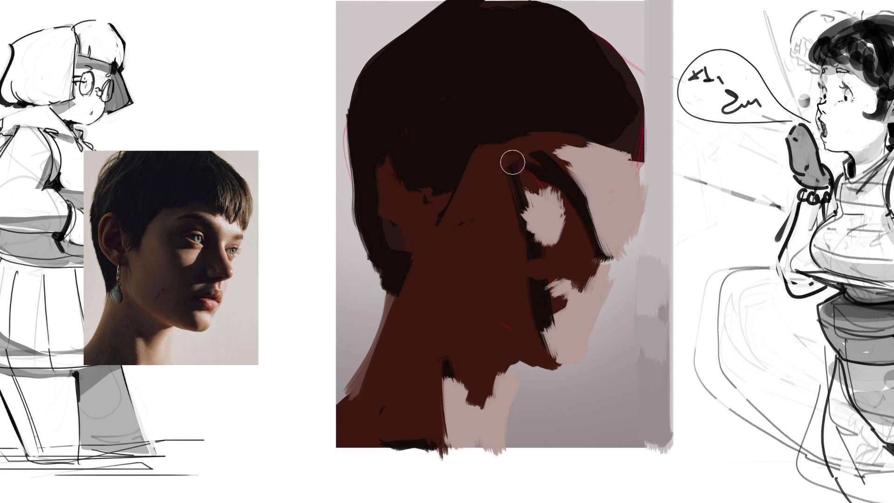
Deepen the dark shadows along and inside the ear, the lower jaw edge and the neck's left side
left_click_drag(557, 146, 598, 269)
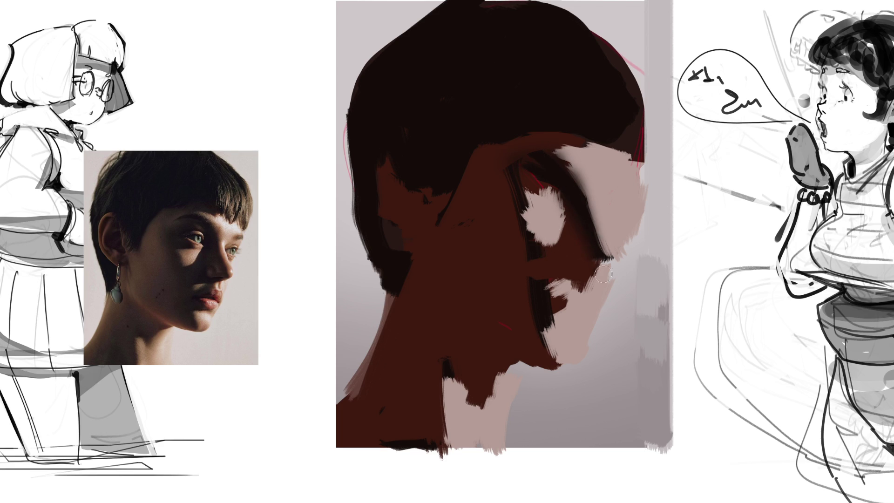
mouse_move(563, 164)
left_mouse_down()
mouse_move(600, 260)
mouse_move(541, 264)
mouse_move(557, 273)
left_mouse_up()
left_click_drag(515, 177, 530, 316)
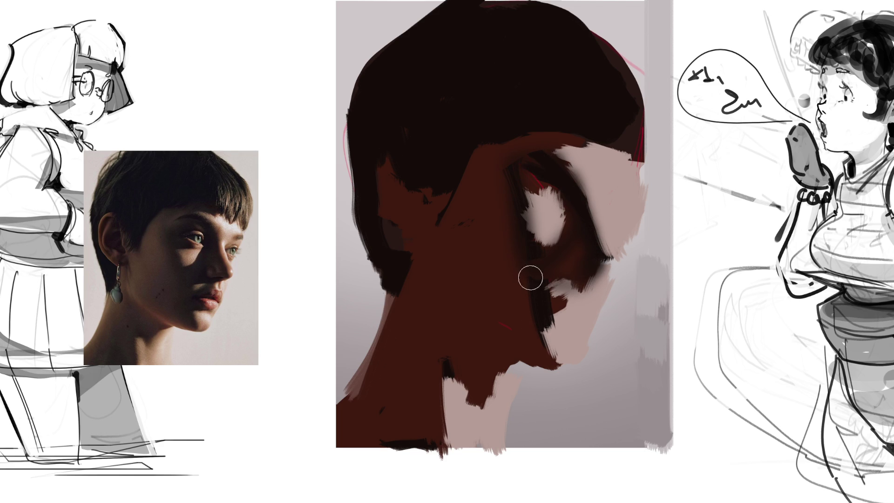
mouse_move(557, 366)
left_mouse_down()
mouse_move(531, 291)
mouse_move(554, 374)
left_mouse_up()
mouse_move(452, 352)
left_mouse_down()
mouse_move(463, 379)
mouse_move(438, 361)
mouse_move(444, 400)
left_mouse_up()
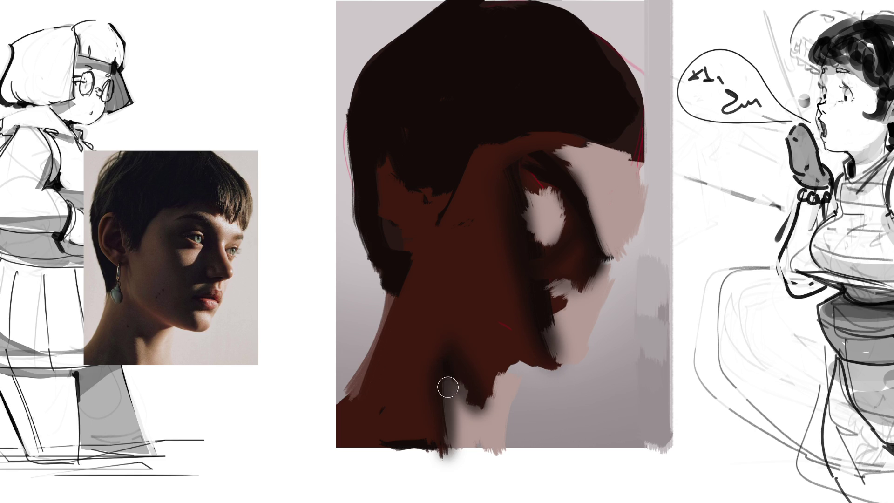
Add salmon-pink warmth across the neck, chin, lips, nose edge, ear and a cheek blush
mouse_move(447, 383)
left_mouse_down()
mouse_move(463, 471)
mouse_move(470, 405)
mouse_move(505, 381)
left_mouse_up()
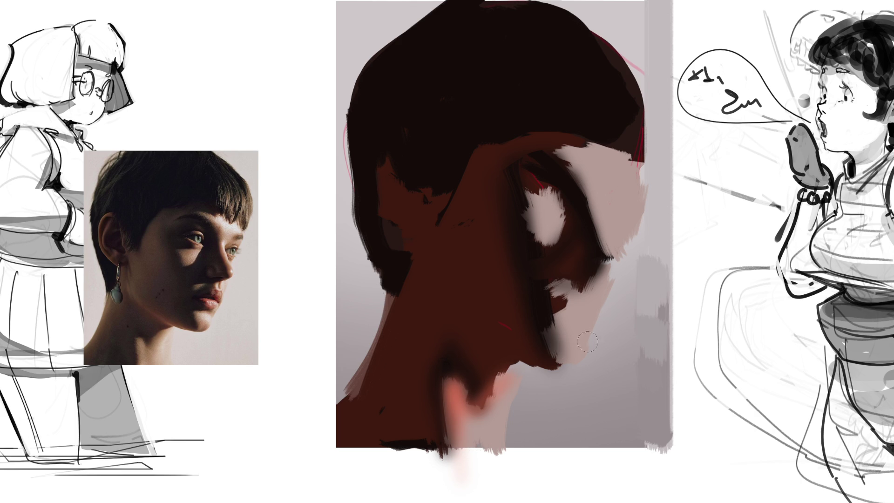
left_click_drag(430, 280, 511, 350)
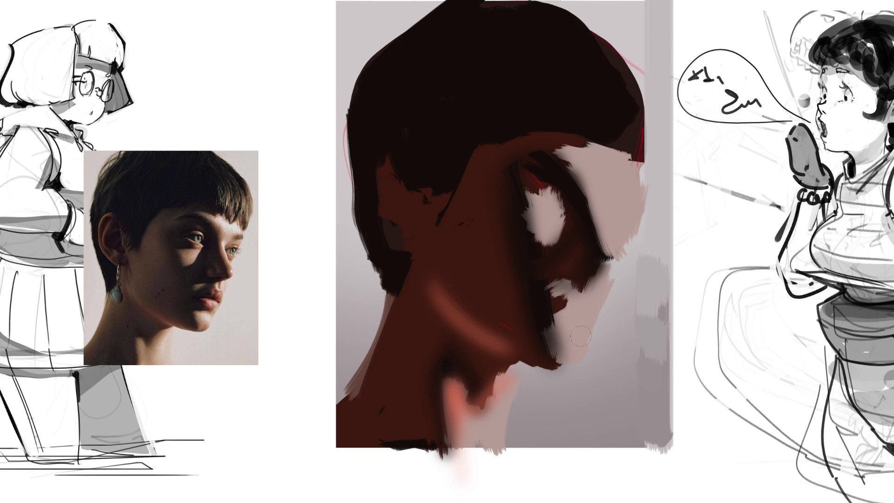
left_click_drag(565, 324, 559, 332)
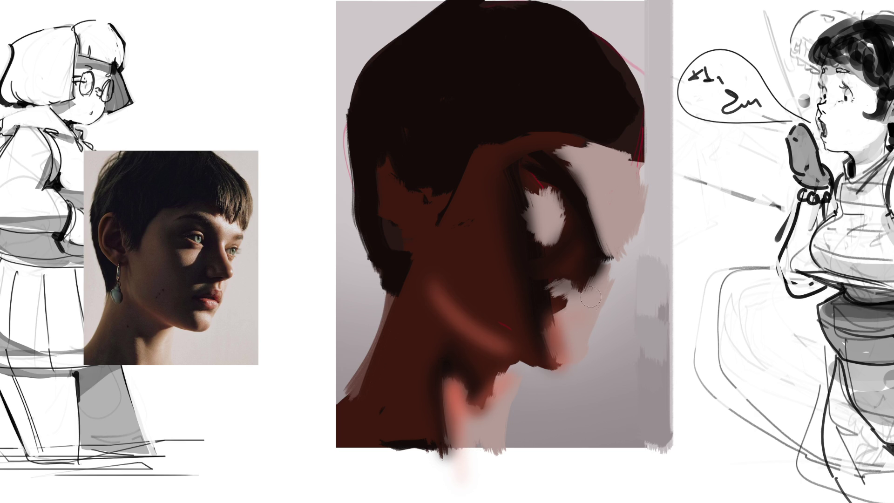
left_click_drag(589, 296, 604, 264)
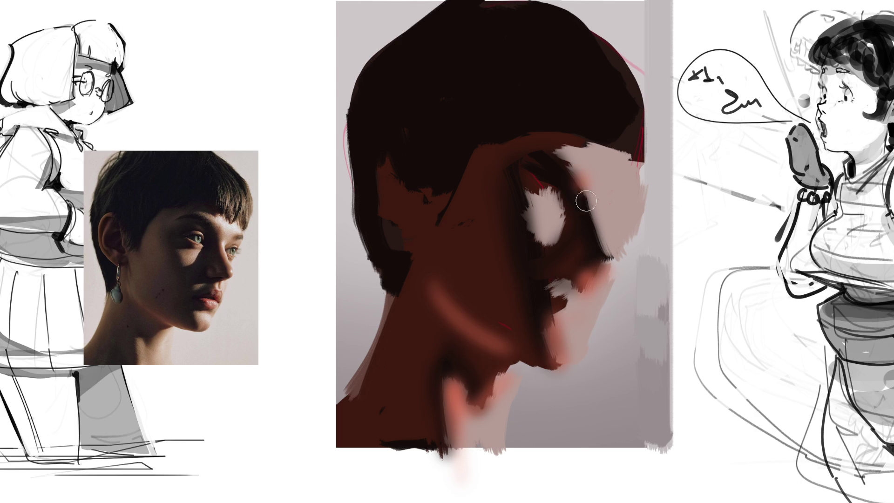
left_click_drag(586, 201, 607, 274)
mouse_move(566, 168)
left_mouse_down()
mouse_move(553, 144)
mouse_move(573, 203)
mouse_move(543, 222)
mouse_move(571, 197)
mouse_move(560, 208)
mouse_move(560, 241)
mouse_move(534, 246)
mouse_move(535, 254)
left_mouse_up()
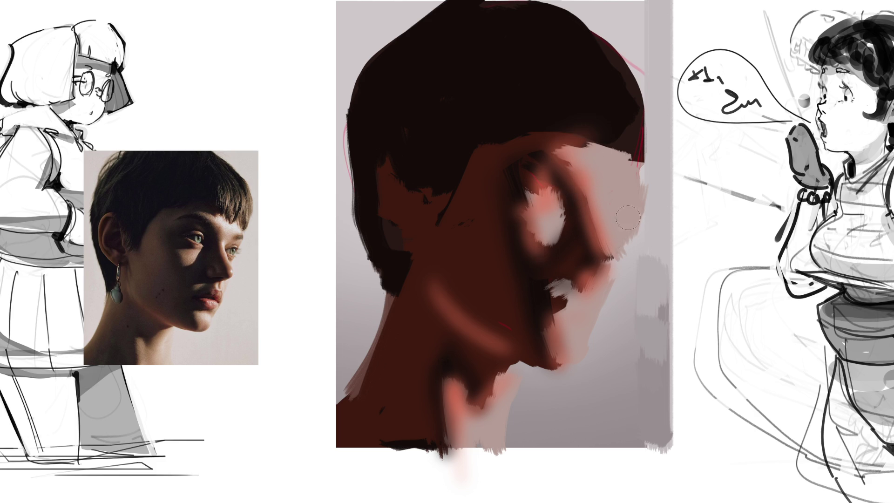
left_click_drag(613, 205, 611, 233)
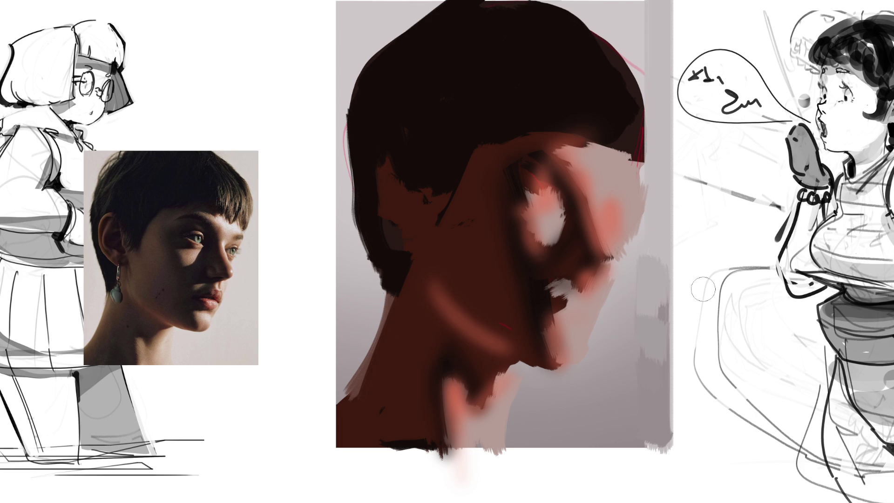
Brush darker red-brown tones over the cheek and ear region
mouse_move(614, 193)
left_mouse_down()
mouse_move(600, 219)
mouse_move(573, 159)
mouse_move(582, 252)
left_mouse_up()
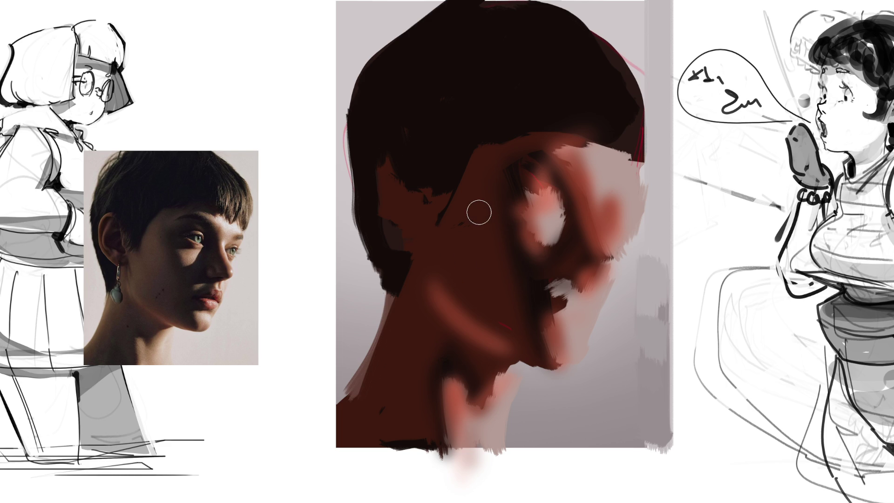
Lighten the neck and the hair edge behind the ear, extending the ear down over the hair
mouse_move(481, 154)
left_mouse_down()
mouse_move(467, 225)
mouse_move(501, 277)
mouse_move(471, 242)
mouse_move(472, 284)
mouse_move(423, 242)
mouse_move(465, 285)
left_mouse_up()
left_click_drag(405, 371, 393, 429)
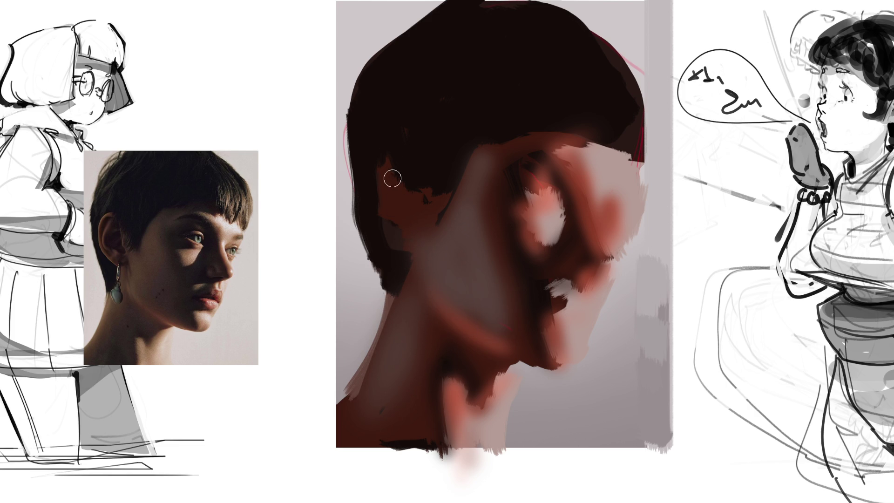
mouse_move(378, 159)
left_mouse_down()
mouse_move(395, 243)
mouse_move(397, 181)
mouse_move(407, 231)
mouse_move(445, 277)
left_mouse_up()
left_click_drag(421, 192, 432, 233)
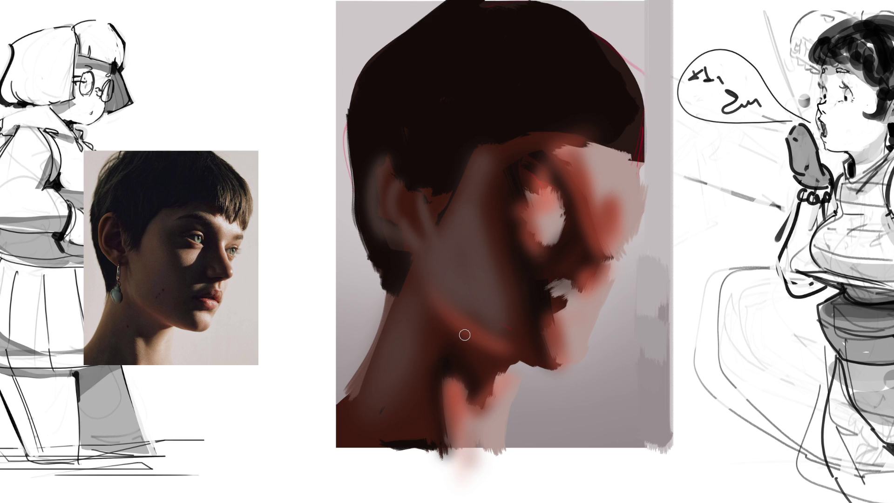
With a larger brush, blend the red area below the eye and soften the eye socket
key("bracketright")
key("bracketright")
key("bracketright")
left_click_drag(566, 257, 565, 262)
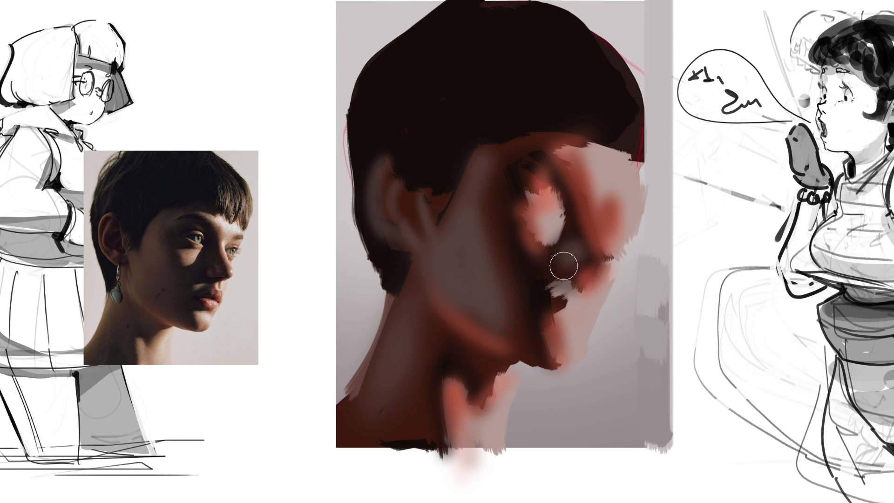
left_click_drag(521, 160, 561, 149)
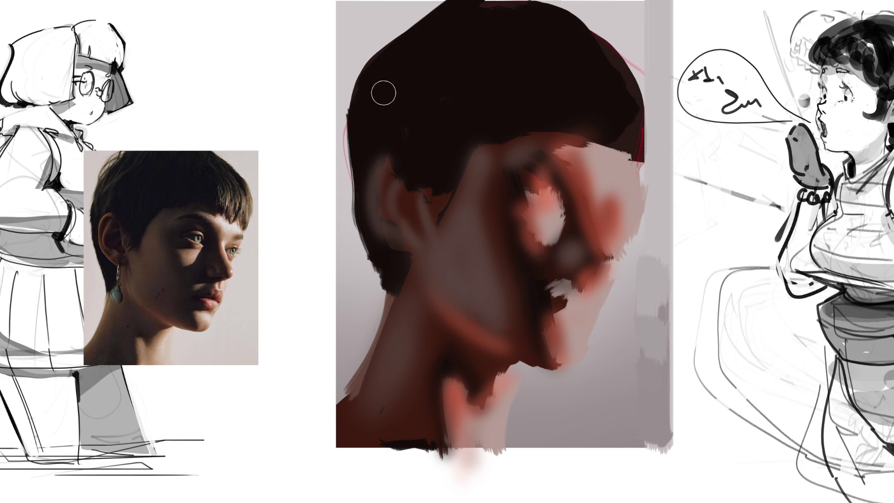
Blend the hair's top edges and paint a sampled lighter brown on the hair's top-right
key("bracketright")
key("bracketright")
left_click_drag(361, 104, 410, 28)
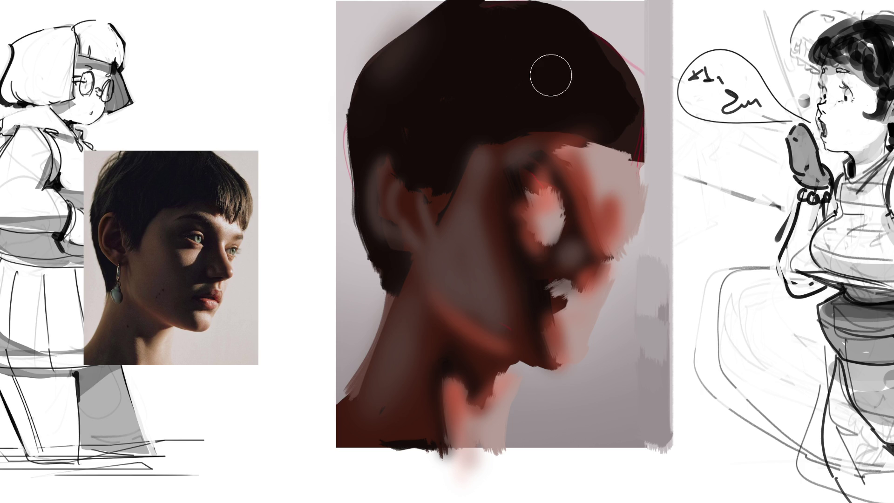
mouse_move(550, 74)
left_mouse_down()
mouse_move(609, 54)
mouse_move(565, 106)
left_mouse_up()
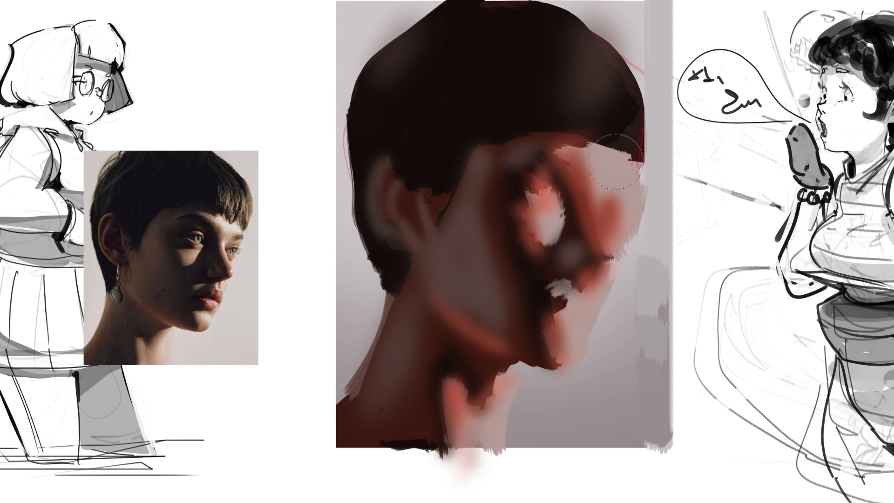
left_click(582, 160)
mouse_move(600, 119)
left_mouse_down()
mouse_move(619, 90)
mouse_move(622, 126)
left_mouse_up()
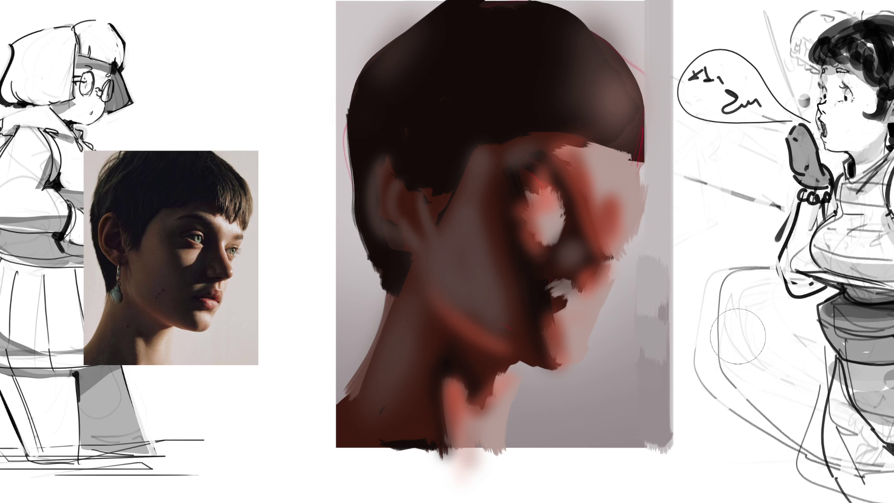
With a fine textured brush, paint dark lines beside the eye, inside the eyelid and down the cheek
key("e")
key("bracketleft")
key("bracketleft")
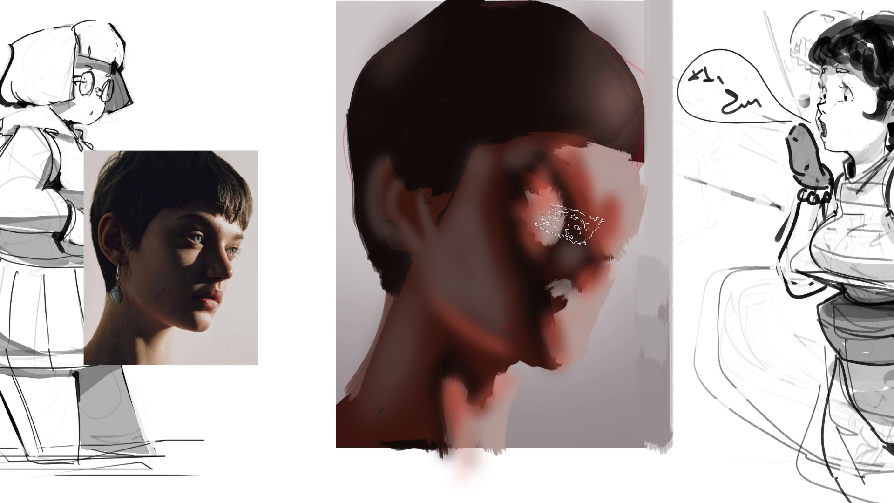
key("bracketleft")
key("bracketleft")
key("bracketleft")
left_click_drag(567, 212, 540, 278)
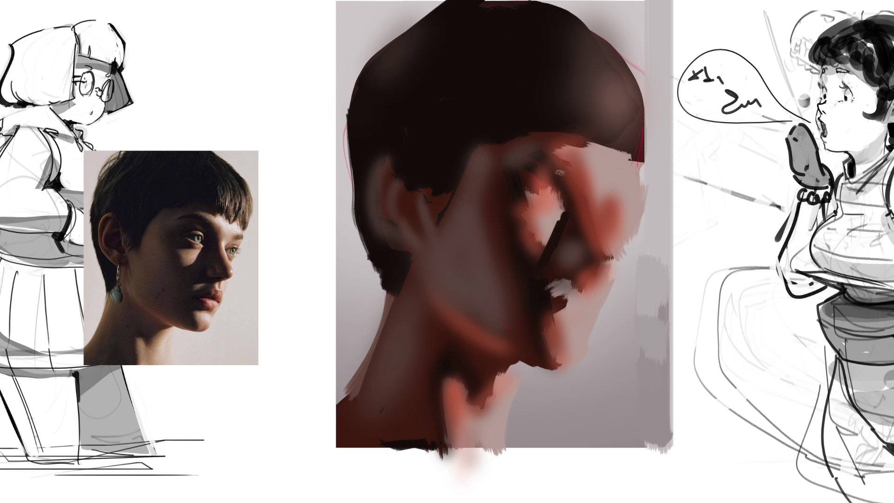
mouse_move(562, 208)
left_mouse_down()
mouse_move(541, 164)
mouse_move(509, 161)
mouse_move(572, 183)
left_mouse_up()
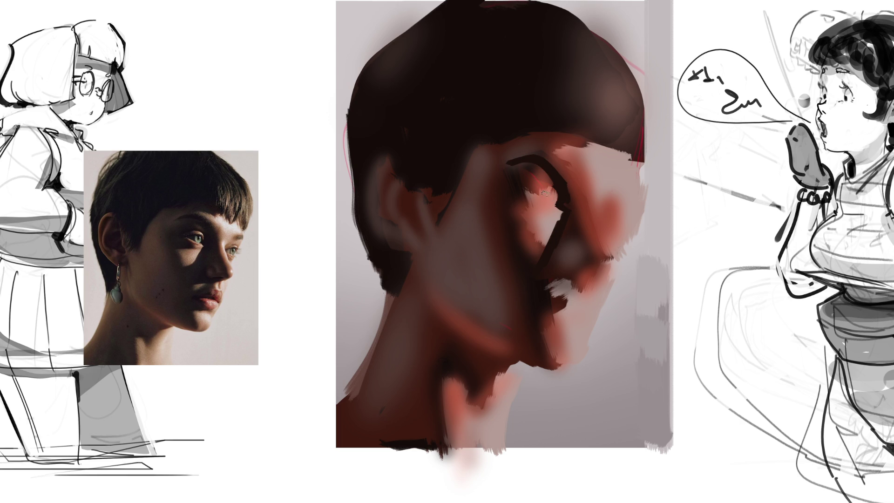
mouse_move(543, 193)
left_mouse_down()
mouse_move(556, 195)
mouse_move(508, 186)
mouse_move(523, 256)
left_mouse_up()
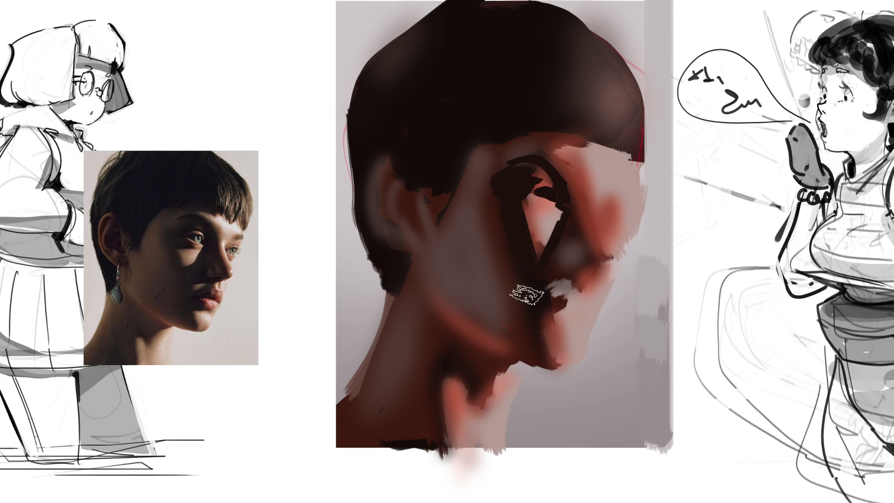
left_click_drag(500, 192, 518, 253)
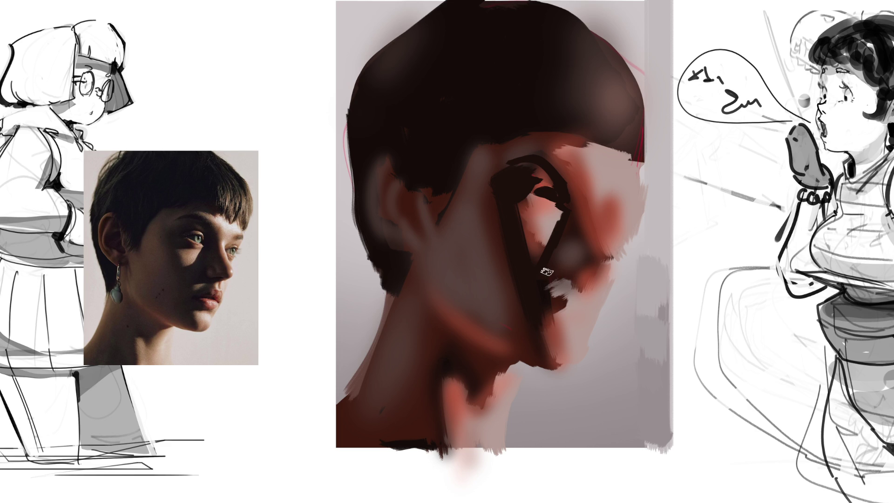
Paint the dark mouth line, a stroke below it, and a thicker lower lip
mouse_move(539, 278)
left_mouse_down()
mouse_move(588, 267)
mouse_move(580, 269)
left_mouse_up()
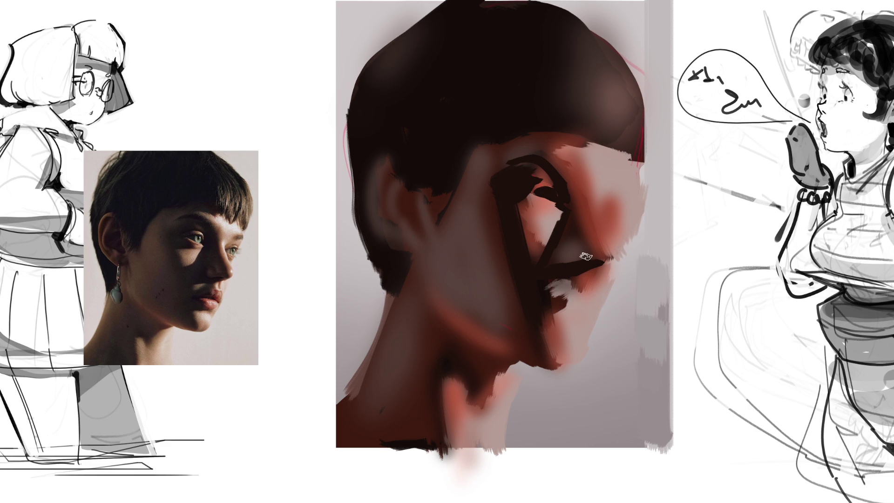
left_click_drag(583, 274, 544, 311)
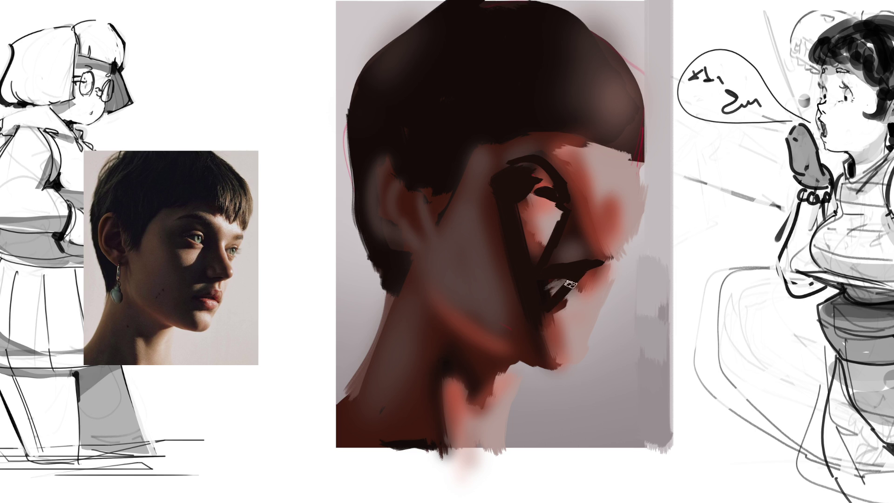
mouse_move(578, 277)
left_mouse_down()
mouse_move(575, 294)
mouse_move(543, 310)
mouse_move(578, 309)
mouse_move(546, 316)
mouse_move(543, 358)
left_mouse_up()
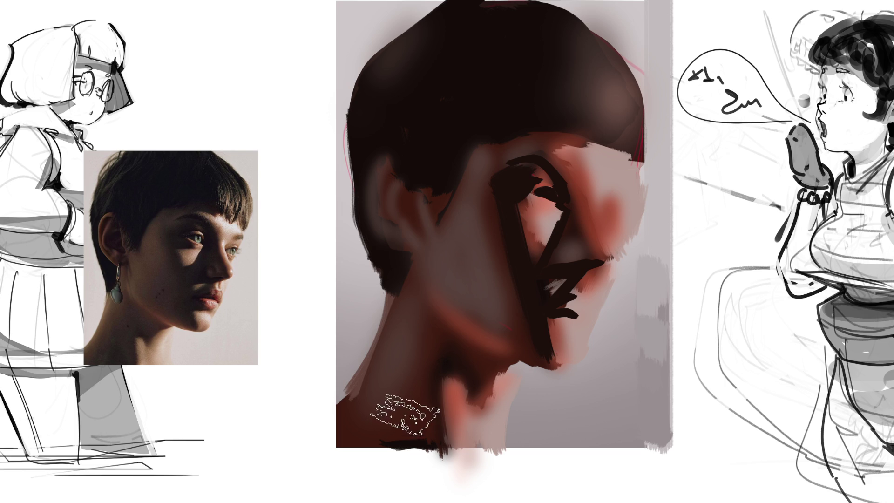
Darken the neck base, then with a smaller brush darken the ear and the gap up to the hair
left_click_drag(400, 417, 419, 431)
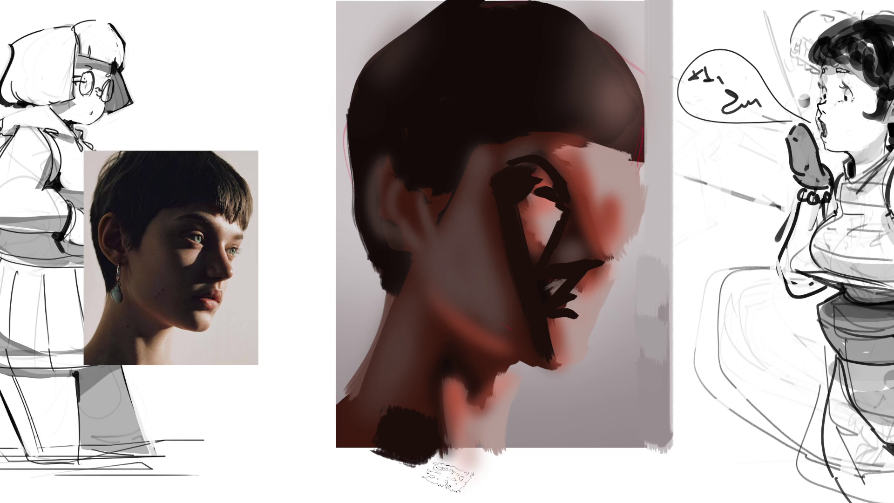
key("bracketleft")
key("bracketleft")
key("bracketleft")
mouse_move(412, 168)
left_mouse_down()
mouse_move(409, 209)
mouse_move(395, 200)
mouse_move(409, 194)
left_mouse_up()
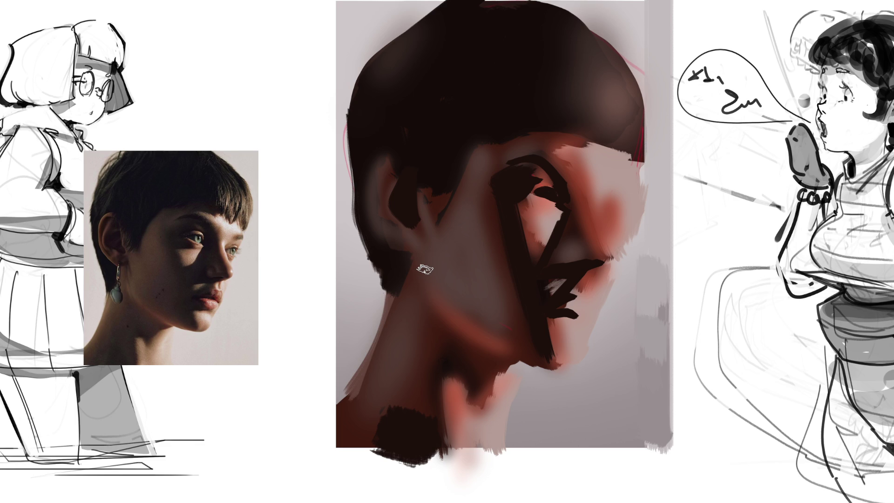
mouse_move(428, 191)
left_mouse_down()
mouse_move(450, 159)
mouse_move(433, 207)
mouse_move(460, 116)
mouse_move(433, 208)
mouse_move(433, 157)
mouse_move(404, 151)
mouse_move(429, 62)
mouse_move(471, 54)
mouse_move(462, 141)
mouse_move(471, 104)
mouse_move(405, 146)
mouse_move(386, 134)
mouse_move(471, 96)
mouse_move(425, 110)
mouse_move(549, 82)
mouse_move(570, 109)
mouse_move(535, 35)
left_mouse_up()
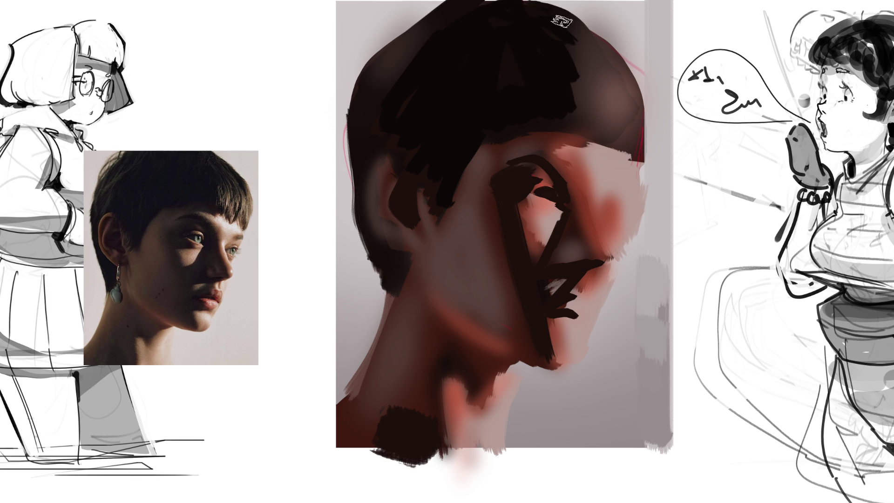
Darken the upper-right hair, paint a jagged dark bangs edge, and add light pink skin beneath it
mouse_move(564, 21)
left_mouse_down()
mouse_move(574, 20)
mouse_move(612, 77)
left_mouse_up()
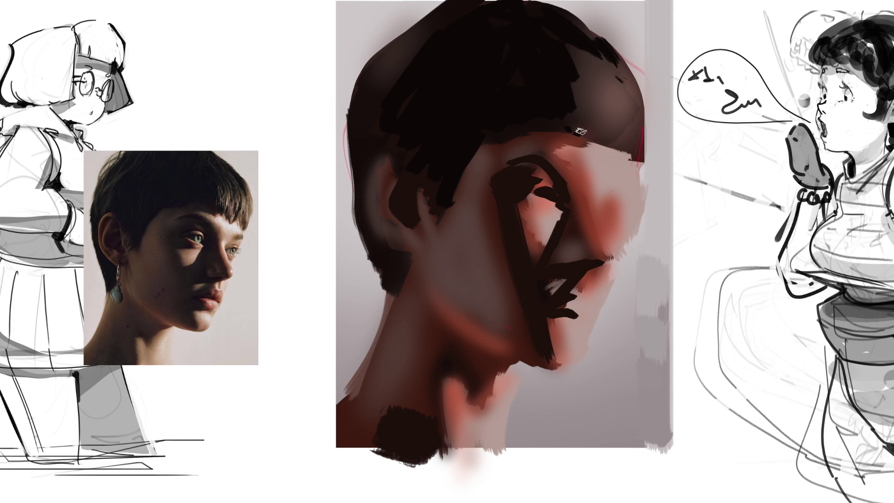
left_click_drag(581, 131, 632, 133)
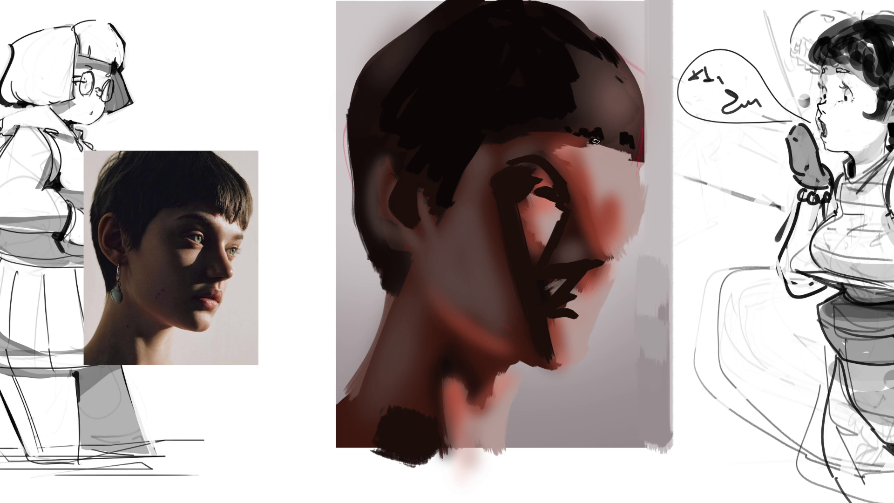
left_click_drag(600, 139, 619, 143)
left_click_drag(578, 140, 561, 141)
left_click_drag(588, 144, 559, 150)
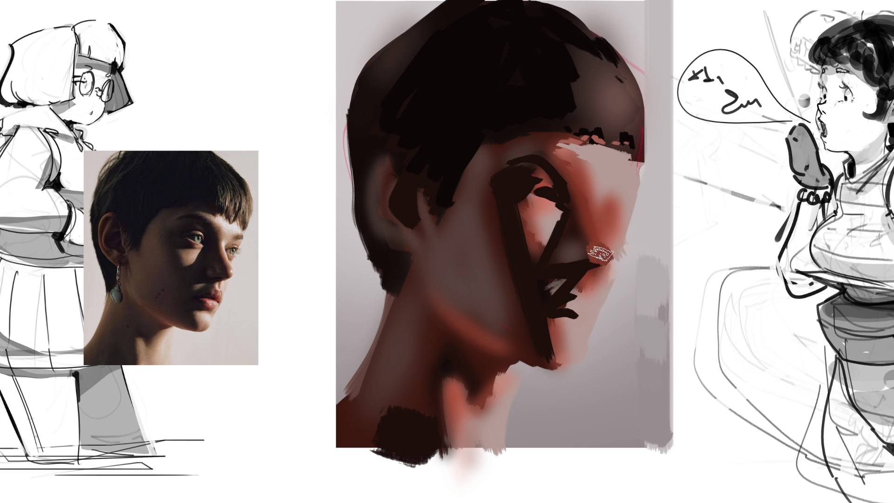
Round the reddish nose tip, add a light grey chin edge, and darken the eye socket with sampled eye colour
left_click_drag(603, 257, 611, 261)
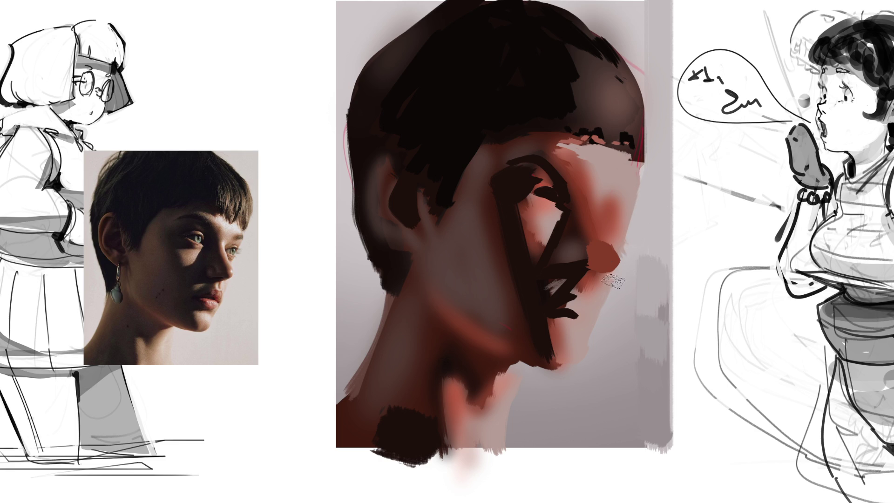
mouse_move(613, 283)
left_mouse_down()
mouse_move(598, 344)
mouse_move(568, 378)
mouse_move(520, 379)
mouse_move(513, 467)
left_mouse_up()
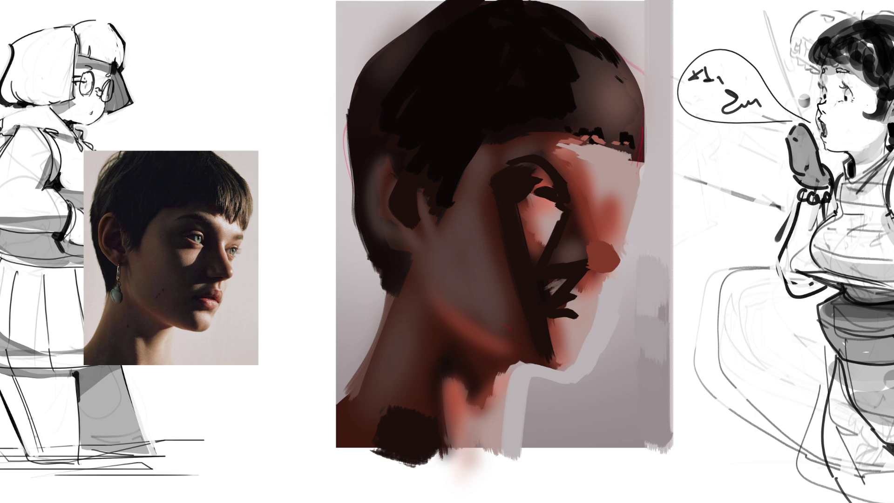
left_click(520, 185, "alt")
left_click_drag(517, 201, 559, 206)
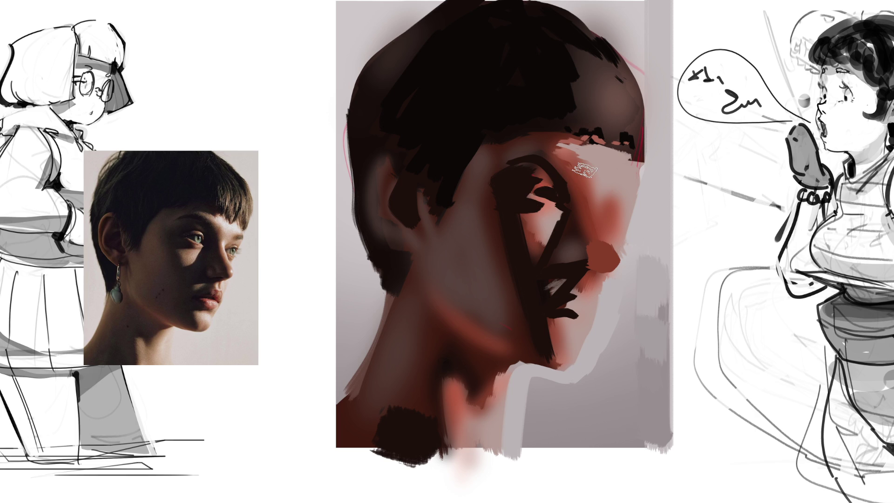
With a smaller brush, draw the upper eyelid as a flat dark line, redoing the first attempt
key("[")
key("[")
key("[")
left_click_drag(604, 208, 629, 207)
key("ctrl+z")
left_click_drag(607, 202, 636, 200)
Touch up the background by the hairline, paint the dark eye shape, and draw a dark forehead-to-nose line
left_click_drag(640, 163, 651, 162)
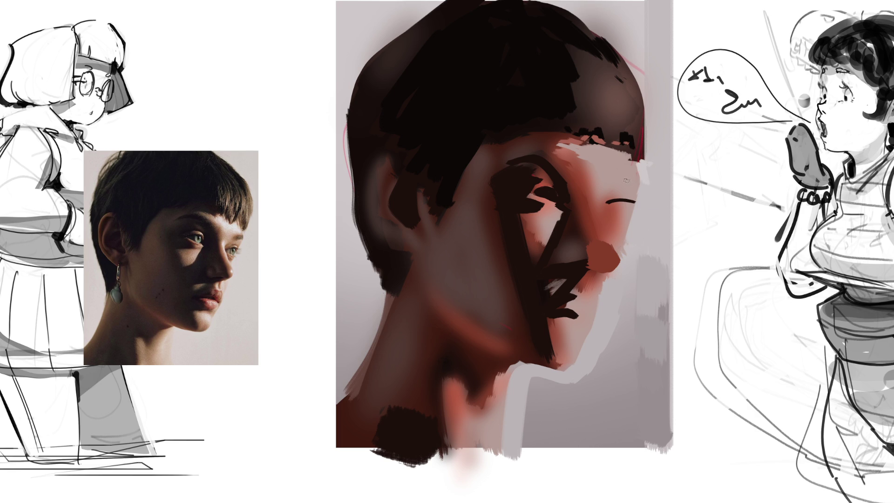
left_click_drag(624, 178, 637, 183)
left_click_drag(612, 217, 627, 215)
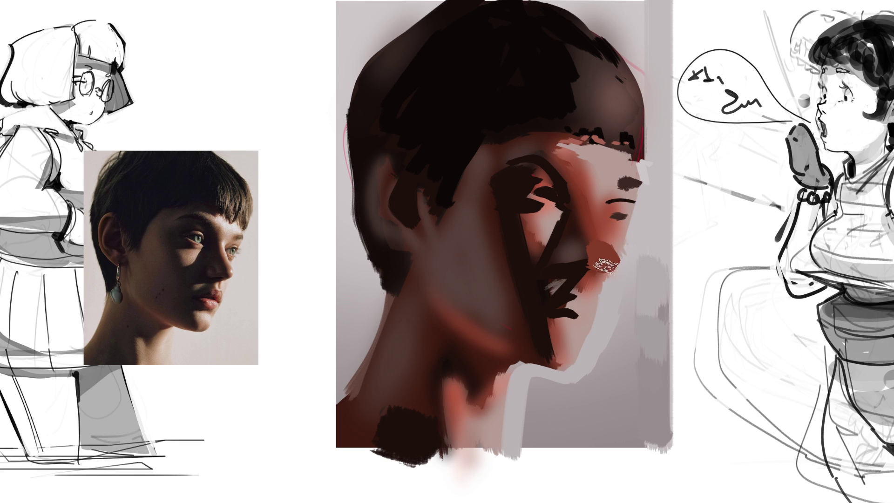
key("bracketright")
key("bracketright")
left_click_drag(556, 153, 608, 268)
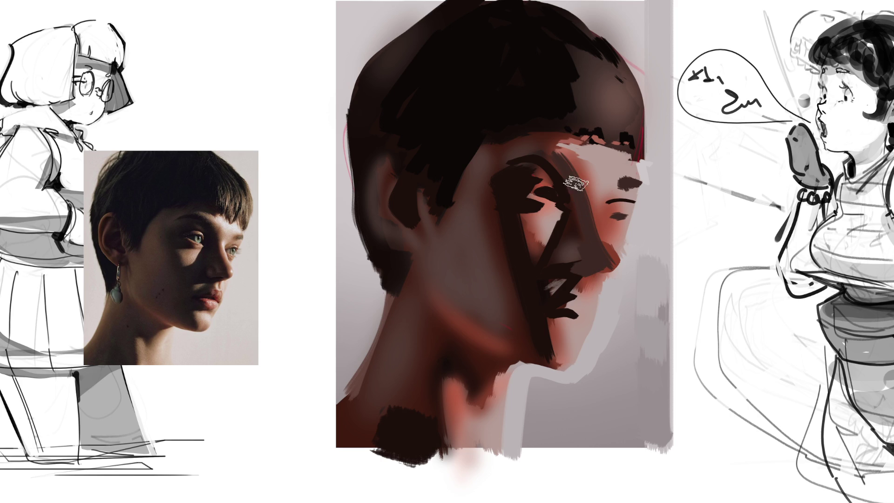
left_click_drag(568, 186, 568, 186)
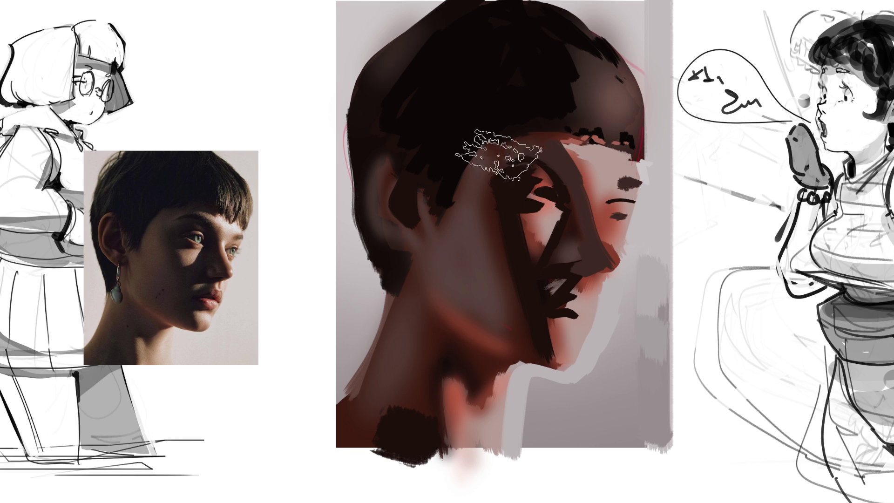
Replace the hatched cheek and neck strokes with one smooth dark stroke to the jaw, and darken the hair top
mouse_move(507, 214)
left_mouse_down()
mouse_move(509, 318)
mouse_move(473, 178)
mouse_move(501, 317)
mouse_move(533, 266)
left_mouse_up()
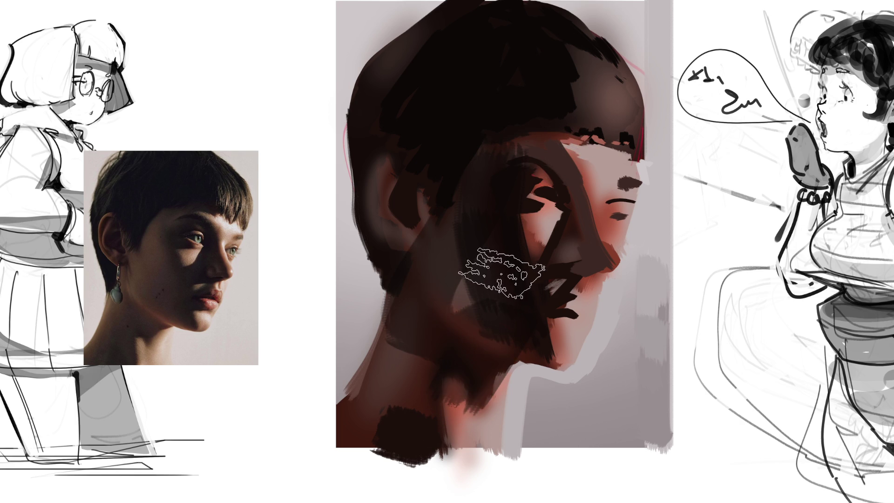
key("ctrl+z")
key("ctrl+z")
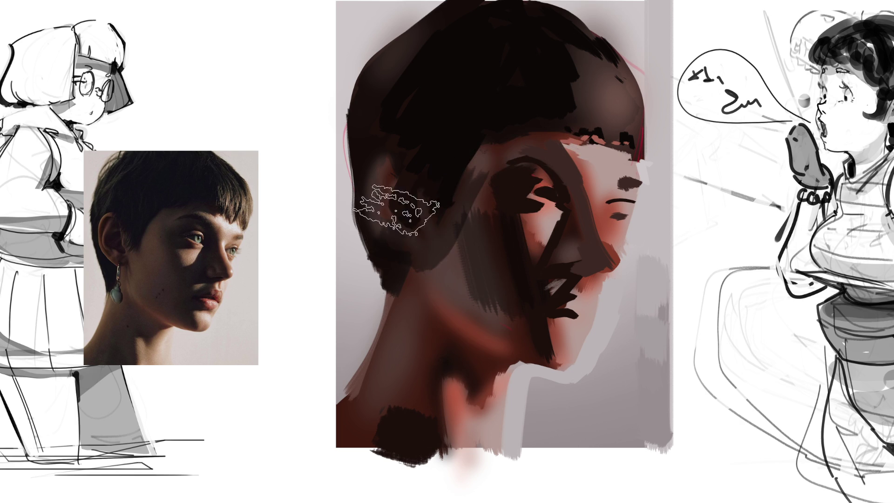
mouse_move(476, 163)
left_mouse_down()
mouse_move(448, 289)
mouse_move(399, 409)
left_mouse_up()
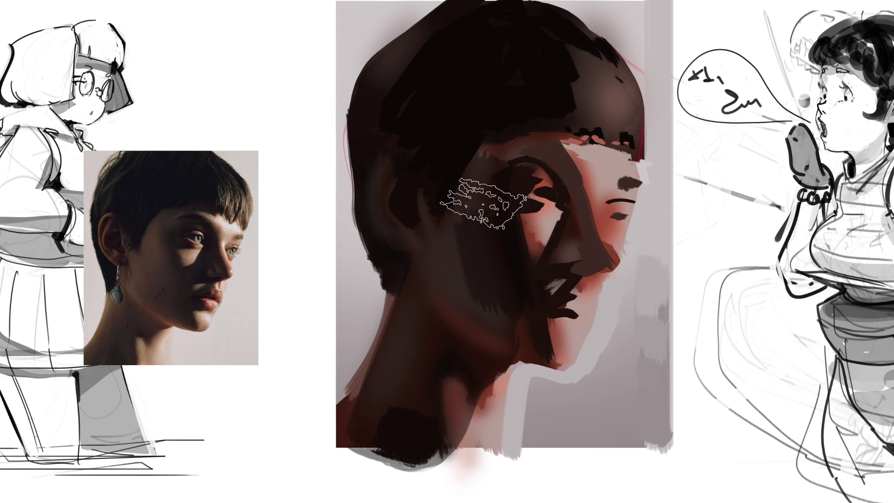
key("ctrl+z")
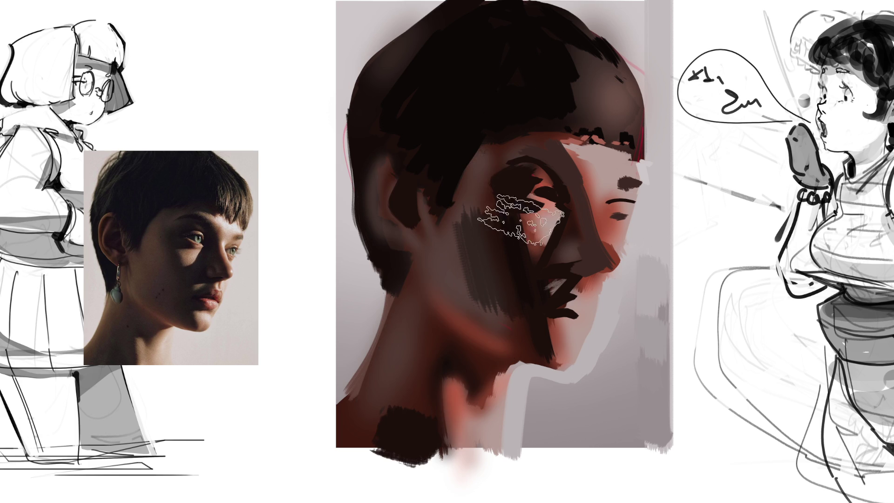
key("ctrl+z")
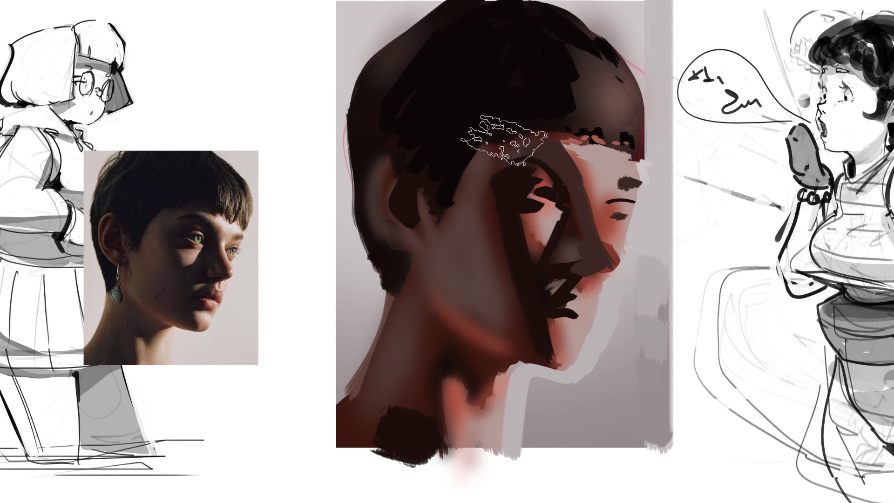
mouse_move(488, 200)
left_mouse_down()
mouse_move(503, 336)
mouse_move(460, 349)
mouse_move(359, 423)
mouse_move(429, 229)
mouse_move(404, 247)
left_mouse_up()
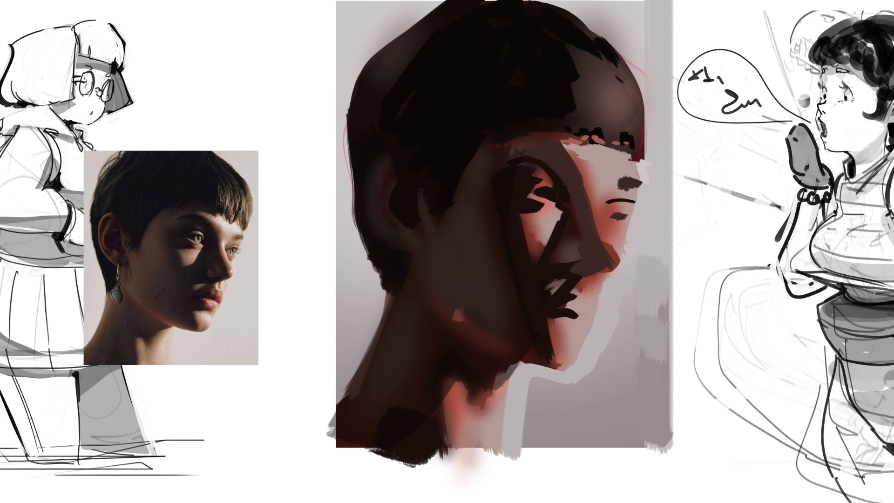
mouse_move(582, 28)
left_mouse_down()
mouse_move(629, 67)
mouse_move(558, 4)
mouse_move(624, 59)
mouse_move(635, 95)
left_mouse_up()
Repaint the hair's right edge with brown colours sampled from the painting
left_click(628, 108)
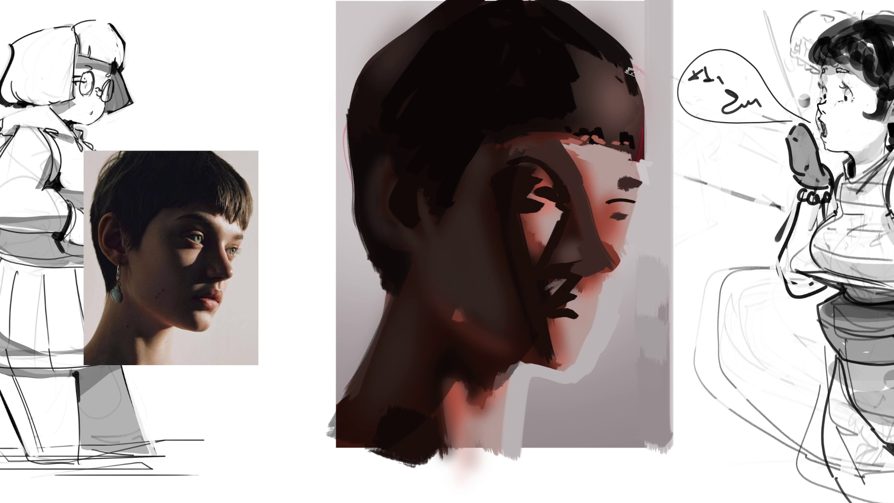
left_click_drag(629, 58, 638, 147)
left_click(629, 103)
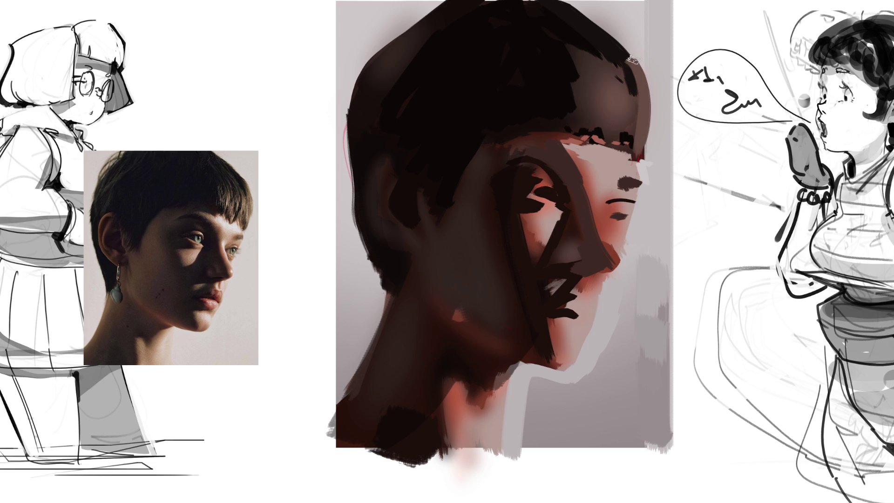
left_click_drag(639, 57, 647, 156)
left_click(625, 103)
left_click_drag(617, 62, 621, 85)
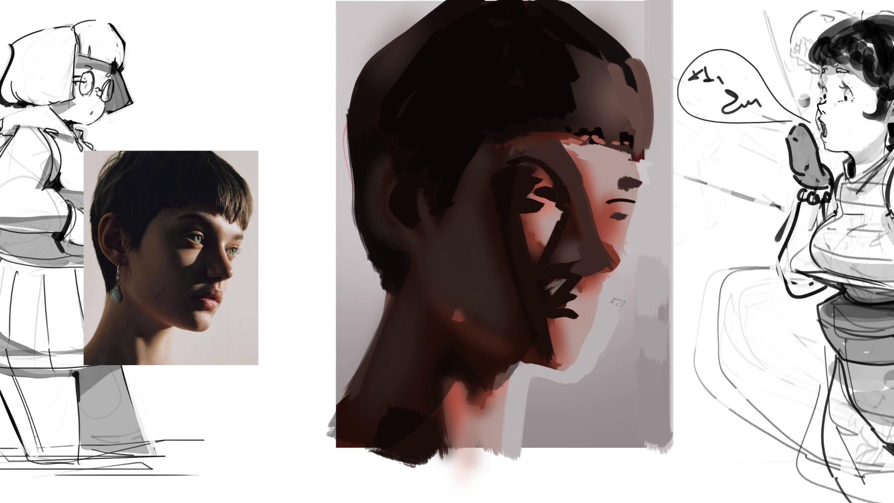
Replace a light pinkish neck stroke with a soft reddish stroke across the neck
left_click_drag(444, 306, 484, 332)
key("ctrl+z")
left_click_drag(447, 313, 488, 334)
Add a white brow highlight and a nose-bridge highlight, then soften the brow highlight to grey
left_click_drag(741, 160, 756, 162)
left_click_drag(588, 152, 638, 154)
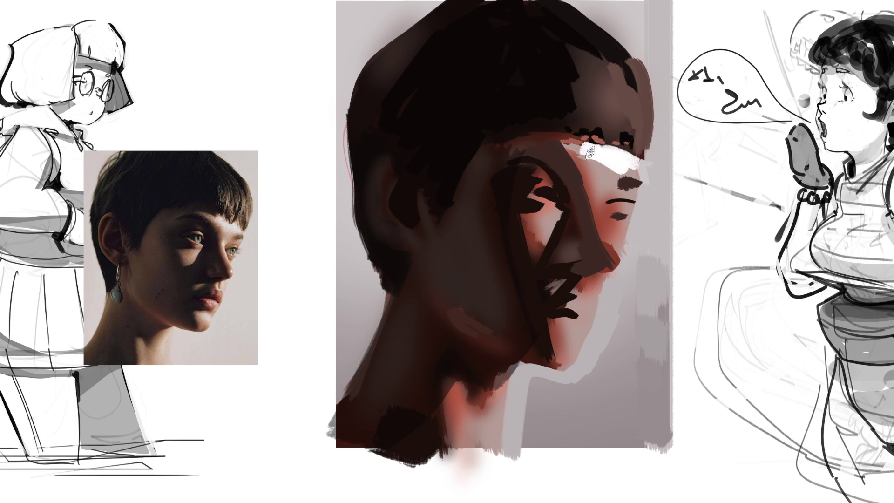
mouse_move(625, 193)
left_mouse_down()
mouse_move(599, 207)
mouse_move(597, 220)
mouse_move(596, 205)
mouse_move(616, 254)
left_mouse_up()
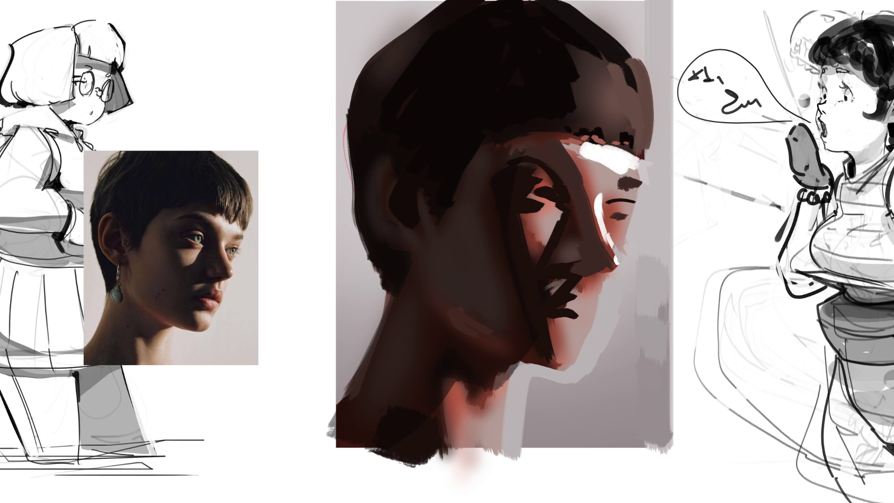
left_click_drag(614, 247, 600, 199)
left_click_drag(593, 151, 629, 165)
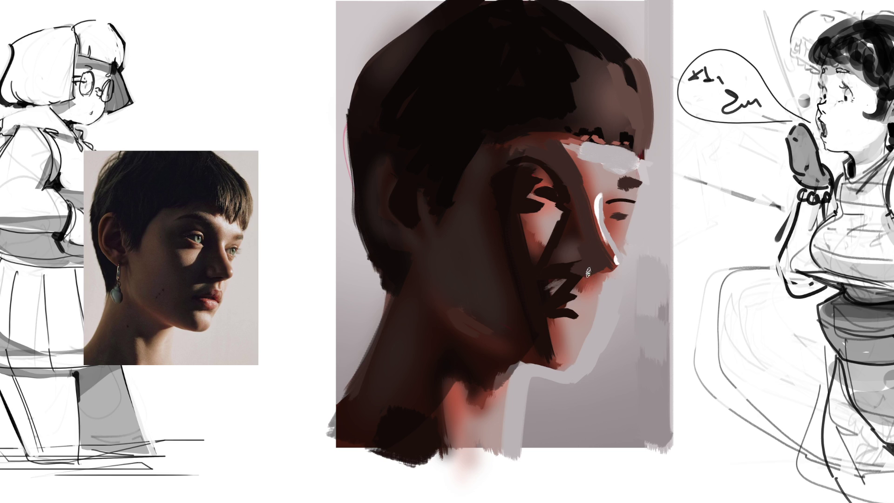
Dab small white catchlights into the eye and highlight the upper eyelid
left_click(555, 205)
left_click_drag(556, 207, 561, 211)
left_click(551, 192)
left_click_drag(543, 180, 562, 189)
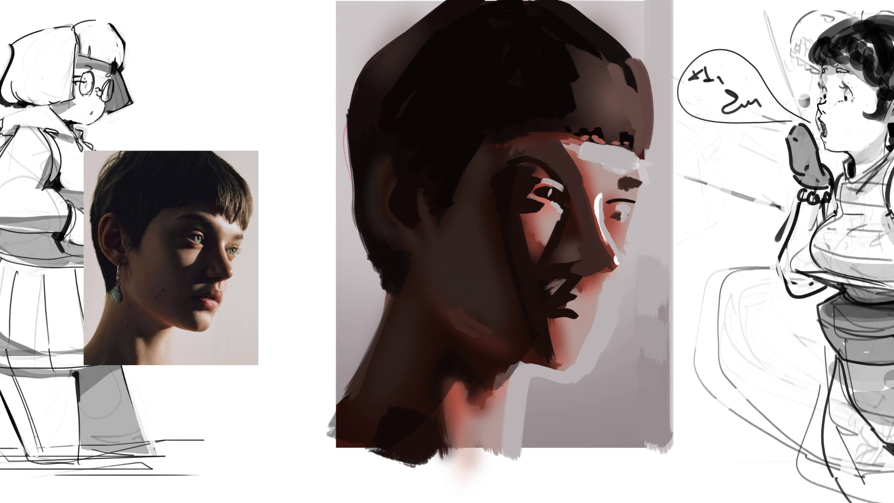
Repaint the nose-bridge highlight line and add dark reddish marks beside the mouth corner
left_click_drag(595, 217, 611, 252)
mouse_move(591, 288)
left_mouse_down()
mouse_move(584, 309)
mouse_move(596, 312)
mouse_move(564, 336)
mouse_move(579, 340)
left_mouse_up()
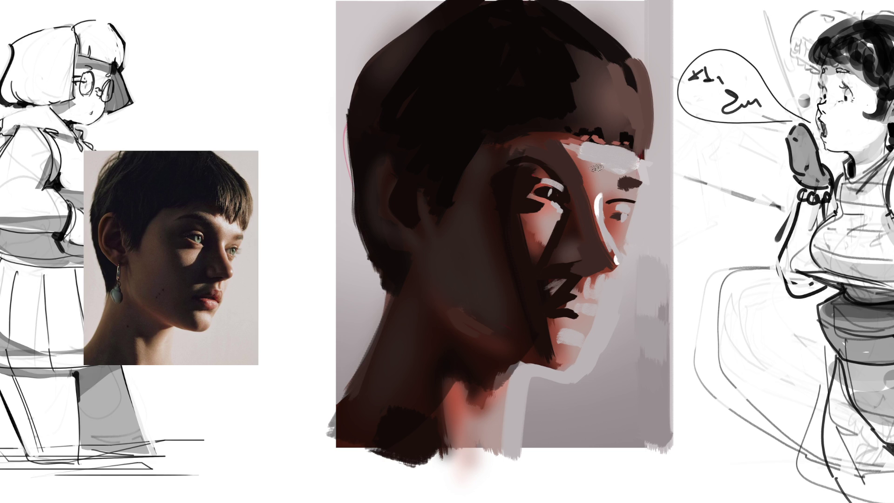
Undo a stray grey forehead patch, then edge the hair's top and back with thin dark lines
left_click_drag(589, 166, 590, 187)
key("ctrl+z")
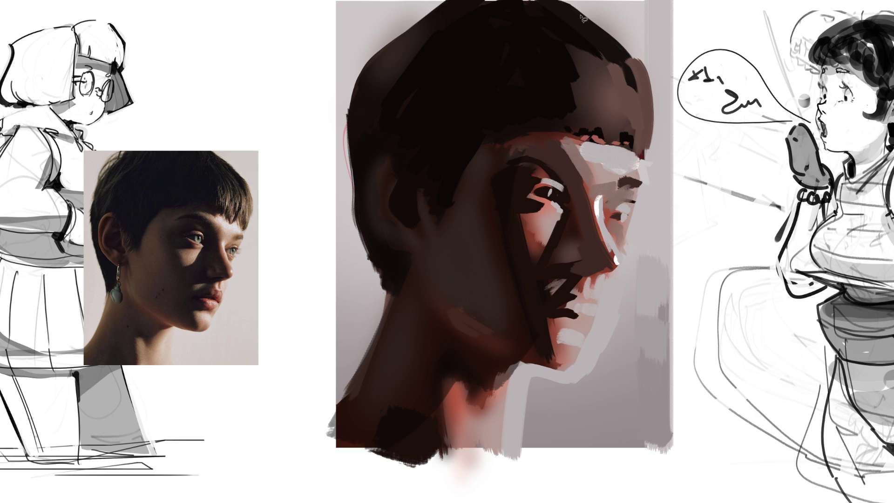
left_click_drag(580, 10, 553, 0)
mouse_move(450, 4)
left_mouse_down()
mouse_move(393, 49)
mouse_move(350, 127)
mouse_move(383, 298)
mouse_move(379, 348)
mouse_move(336, 421)
mouse_move(445, 459)
mouse_move(505, 458)
mouse_move(506, 377)
mouse_move(529, 361)
mouse_move(581, 363)
mouse_move(623, 265)
mouse_move(621, 238)
mouse_move(655, 114)
mouse_move(610, 33)
mouse_move(566, 5)
left_mouse_up()
Blend the facial features into soft shading, fill ear and neck reddish-brown, and darken the cheek area
mouse_move(586, 177)
left_mouse_down()
mouse_move(559, 261)
mouse_move(540, 195)
mouse_move(526, 289)
left_mouse_up()
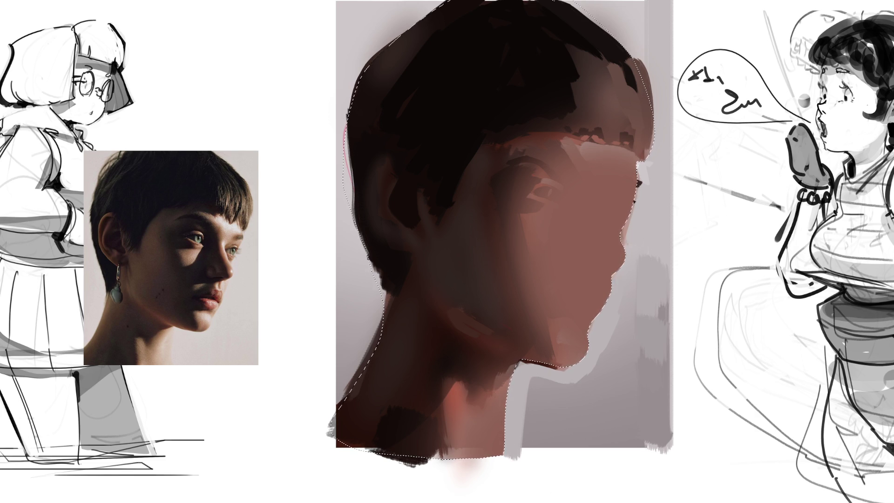
mouse_move(409, 109)
left_mouse_down()
mouse_move(419, 295)
mouse_move(393, 200)
mouse_move(353, 400)
left_mouse_up()
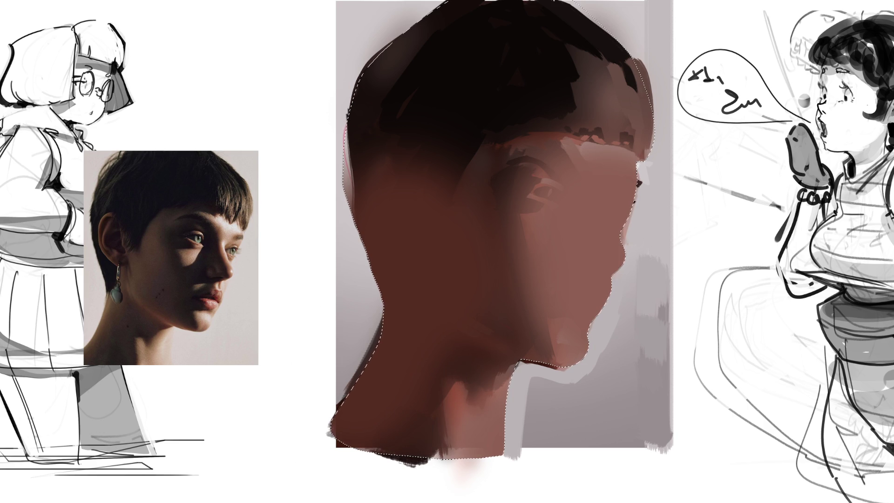
mouse_move(479, 230)
left_mouse_down()
mouse_move(564, 336)
mouse_move(419, 419)
mouse_move(498, 412)
left_mouse_up()
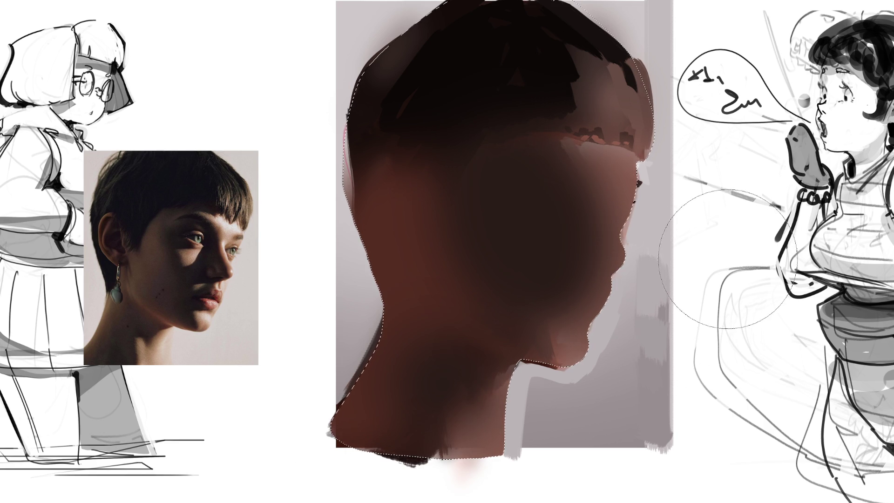
Repaint the hair mass dark brown, darken the head's left side, and dab a soft highlight near the nose
mouse_move(538, 170)
left_mouse_down()
mouse_move(429, 114)
mouse_move(507, 49)
mouse_move(509, 70)
mouse_move(568, 47)
mouse_move(486, 59)
left_mouse_up()
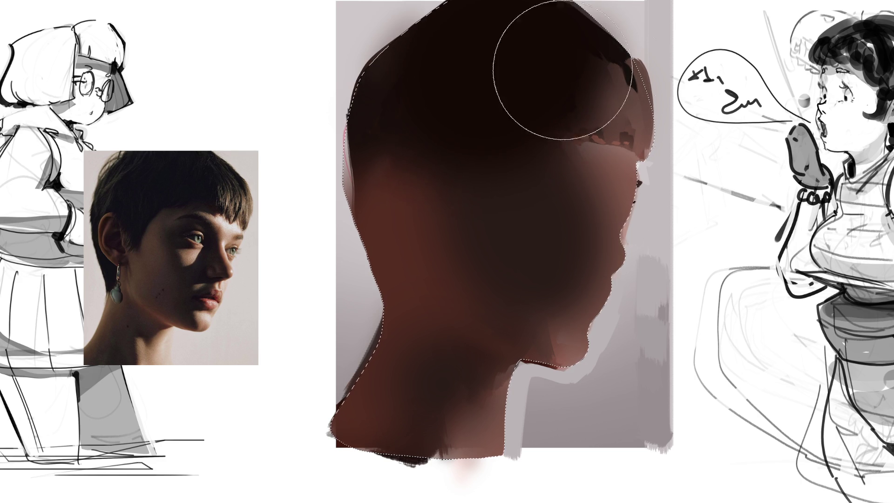
mouse_move(559, 79)
left_mouse_down()
mouse_move(319, 99)
mouse_move(299, 170)
left_mouse_up()
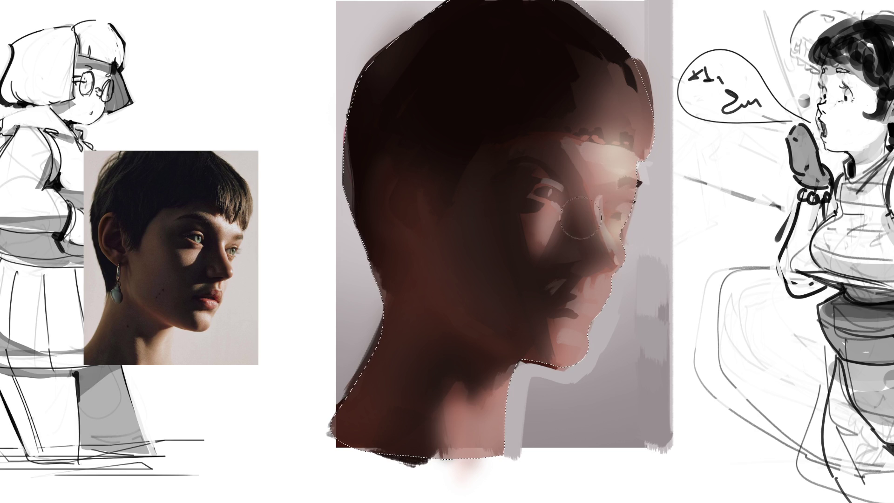
left_click(577, 268)
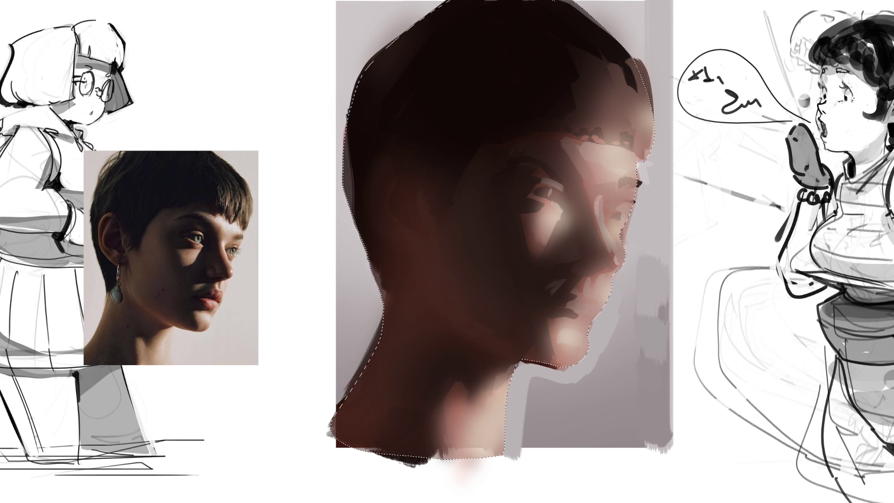
Deselect, paint mauve-pink lips, and add a dark brown shadow beneath the lower lip
key("ctrl+d")
mouse_move(580, 299)
left_mouse_down()
mouse_move(586, 304)
mouse_move(565, 314)
mouse_move(579, 321)
mouse_move(593, 292)
left_mouse_up()
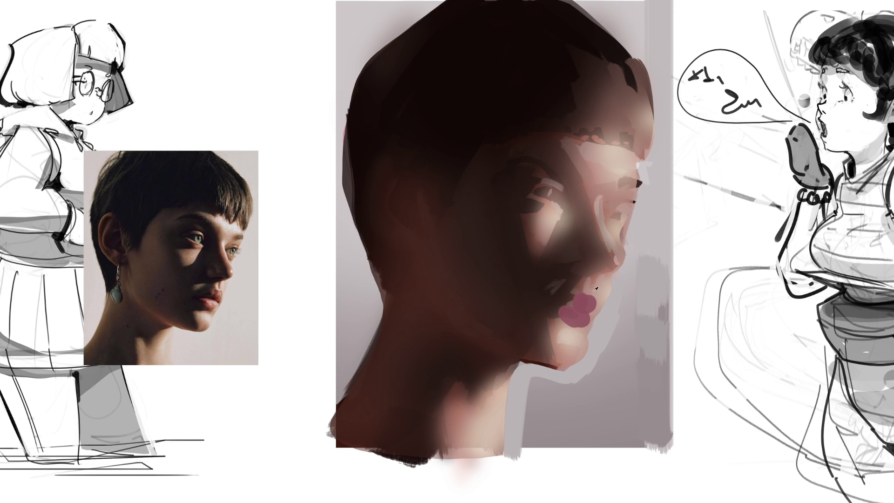
left_click(561, 304)
mouse_move(556, 322)
left_mouse_down()
mouse_move(565, 321)
mouse_move(550, 339)
left_mouse_up()
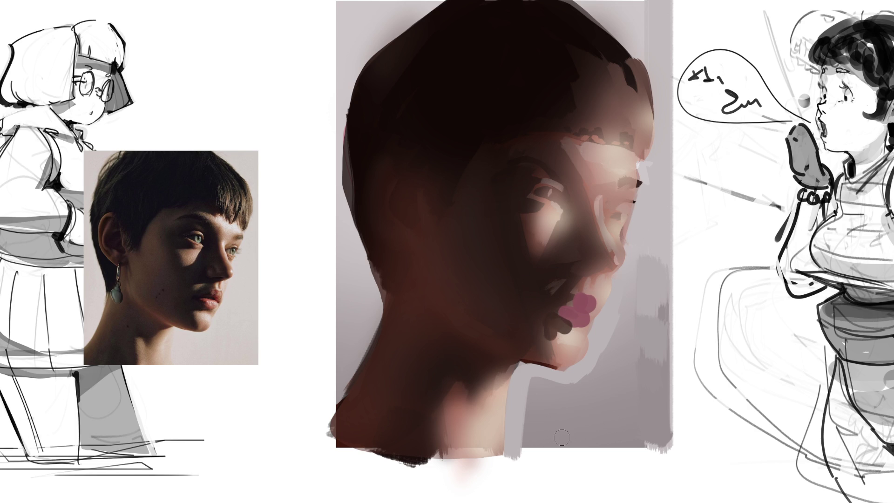